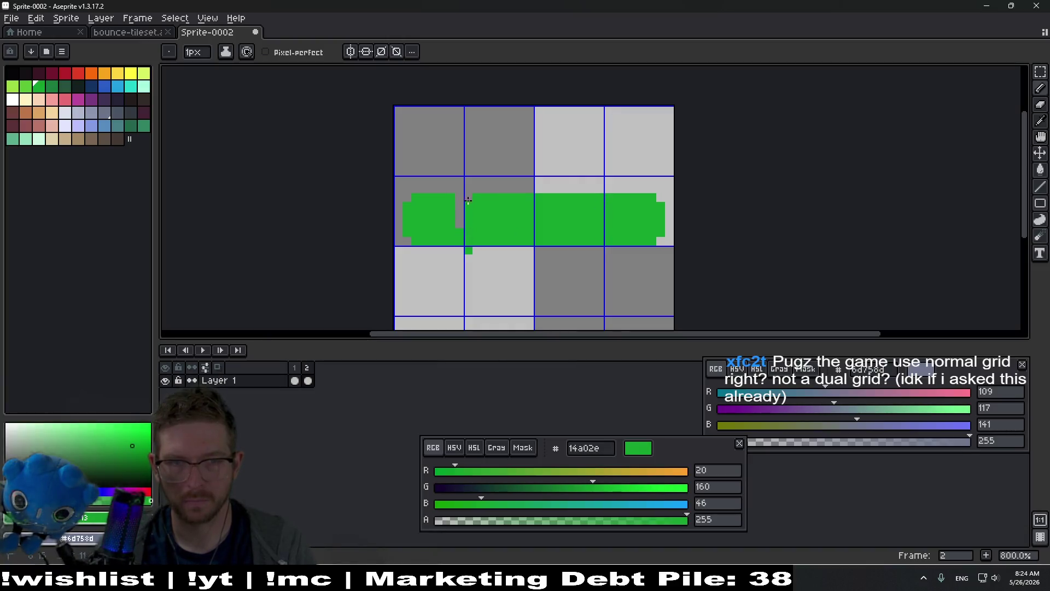
- Recolour a grey pixel in frame 2's bar green and undo the stray eraser stroke
click(459, 223)
key(e)
scroll(556, 250, down, 2)
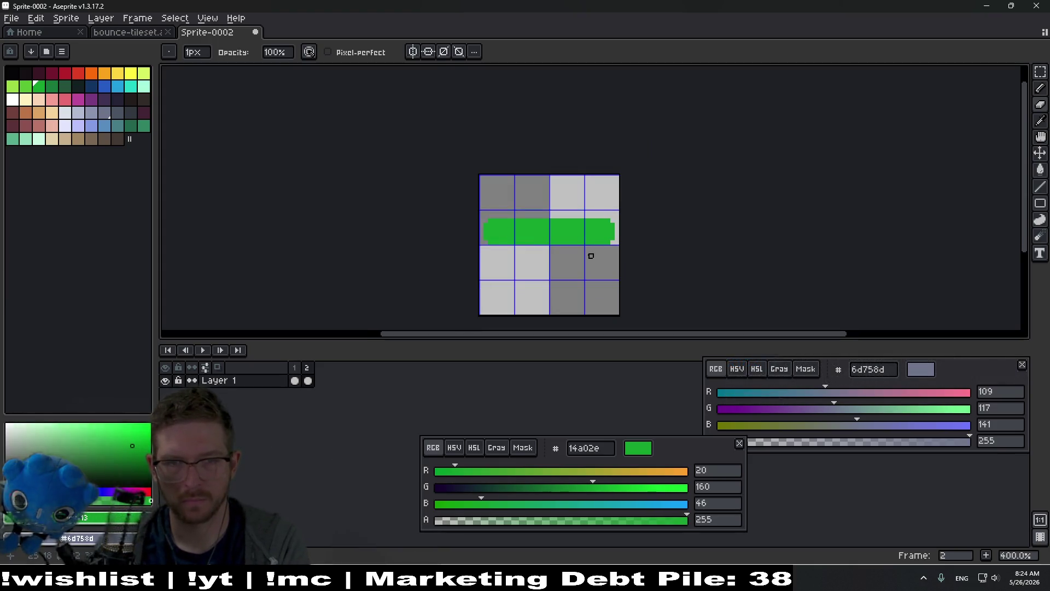
scroll(578, 242, up, 1)
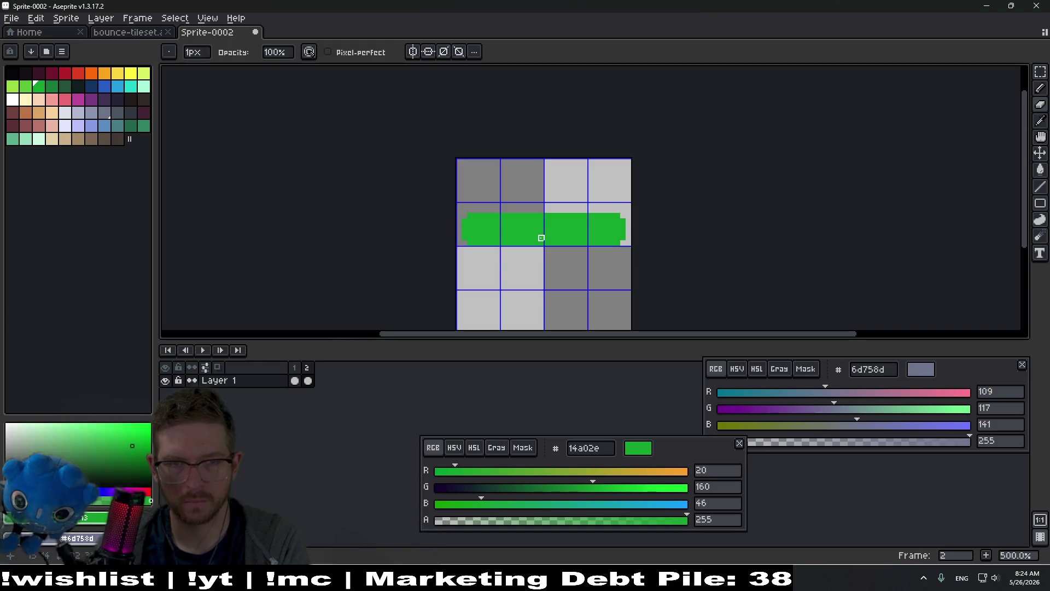
scroll(540, 238, up, 2)
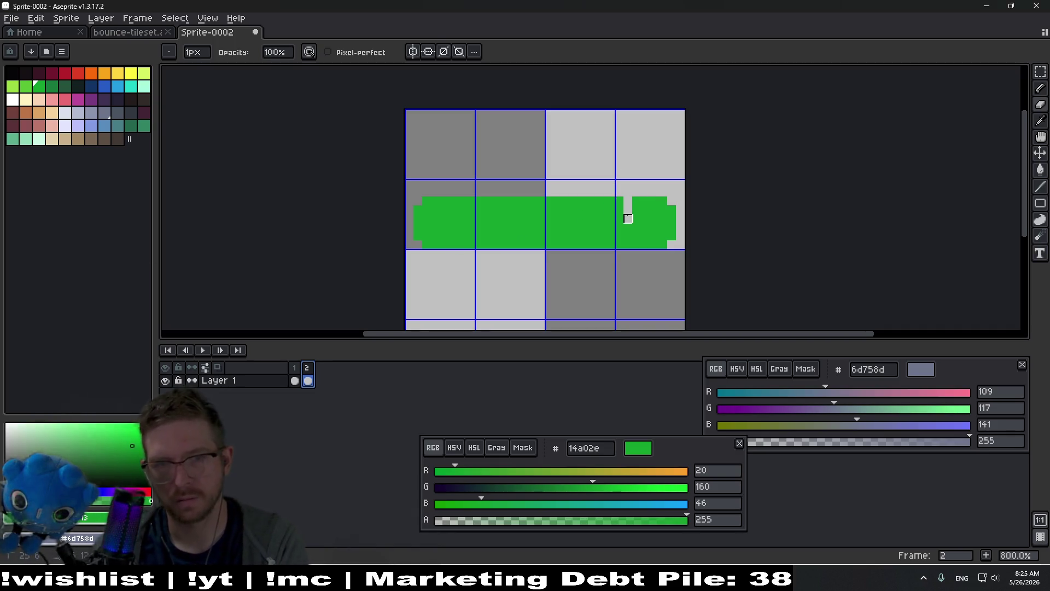
key(ctrl+z)
- Widen the green bar by nudging its right end right and its left end left
key(m)
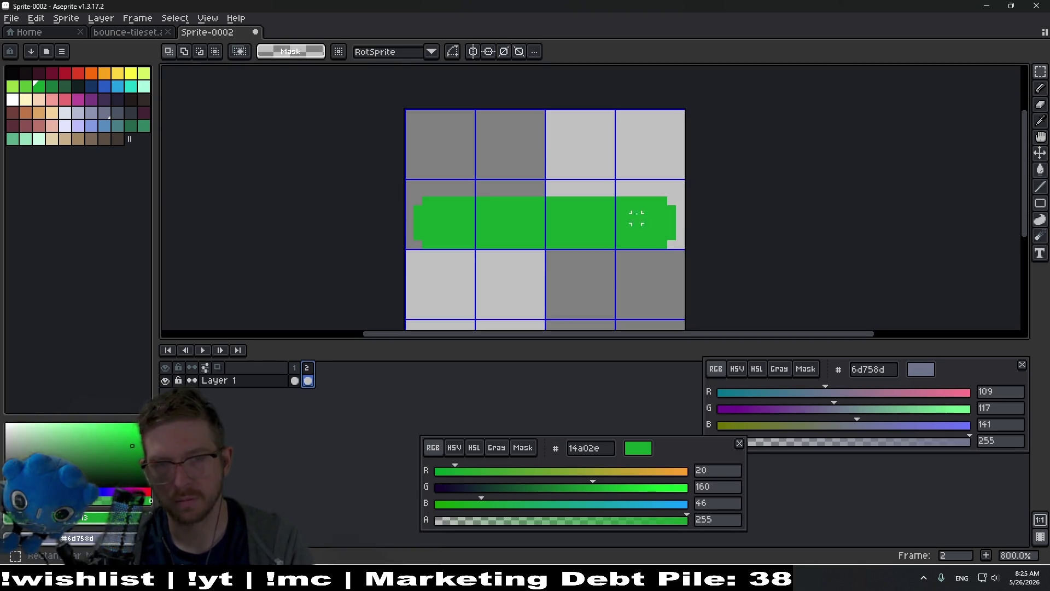
drag(614, 174, 685, 286)
key(Right)
key(Right)
click(356, 157)
drag(394, 149, 476, 276)
key(Left)
key(Left)
key(ctrl+d)
- Lower the bar's top by moving the rows above it down
mouse_move(399, 144)
mouse_down()
mouse_move(694, 228)
mouse_move(658, 236)
mouse_move(658, 189)
mouse_up()
key(Down)
key(Down)
key(Down)
key(ctrl+d)
scroll(581, 244, up, 3)
- Fill the grey gaps at both ends of the bar with green pixels, then select frame 2
key(b)
click(413, 255)
key(ctrl+z)
click(358, 240)
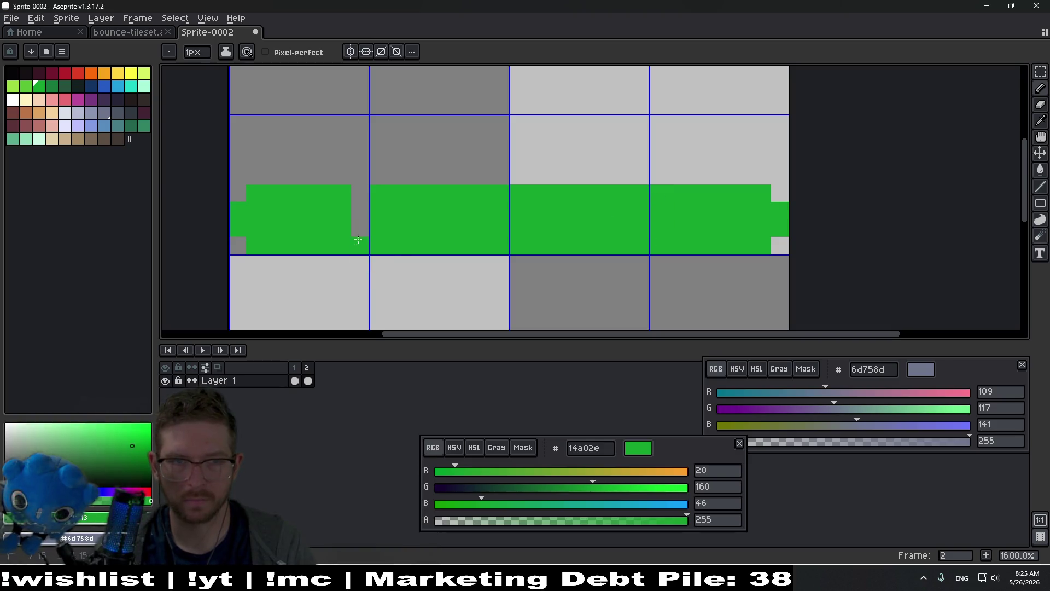
scroll(469, 209, down, 4)
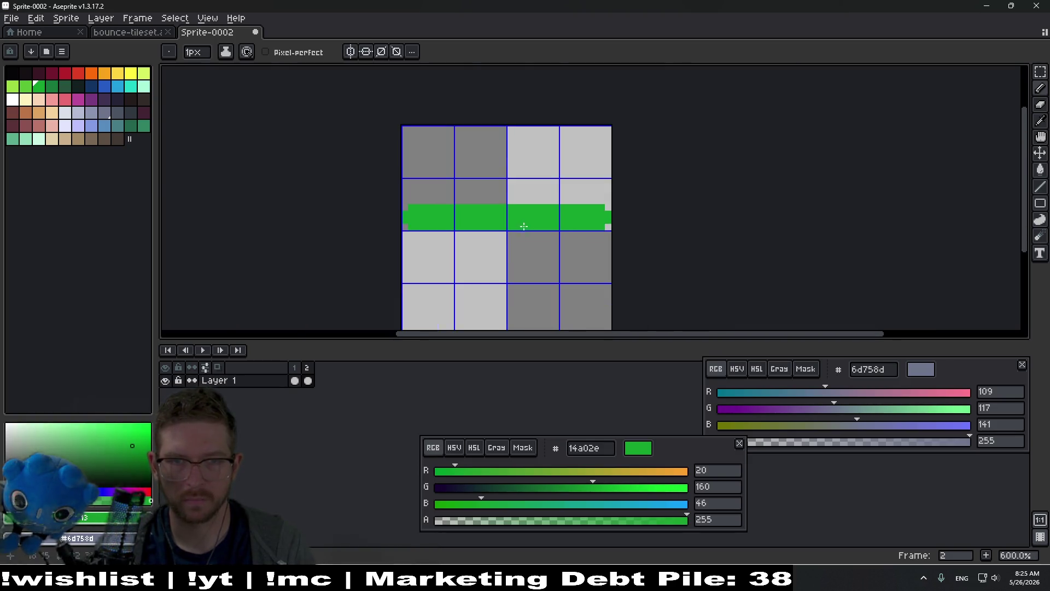
click(306, 367)
- On frame 3, shift a full-width band through the green bar upward
click(322, 382)
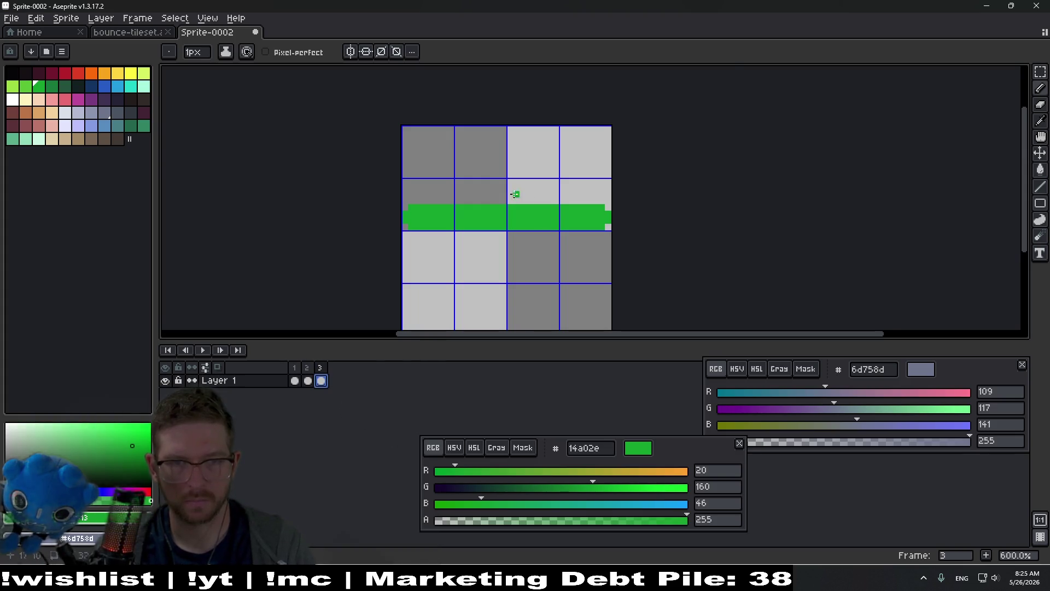
scroll(470, 211, up, 3)
key(m)
drag(220, 211, 697, 276)
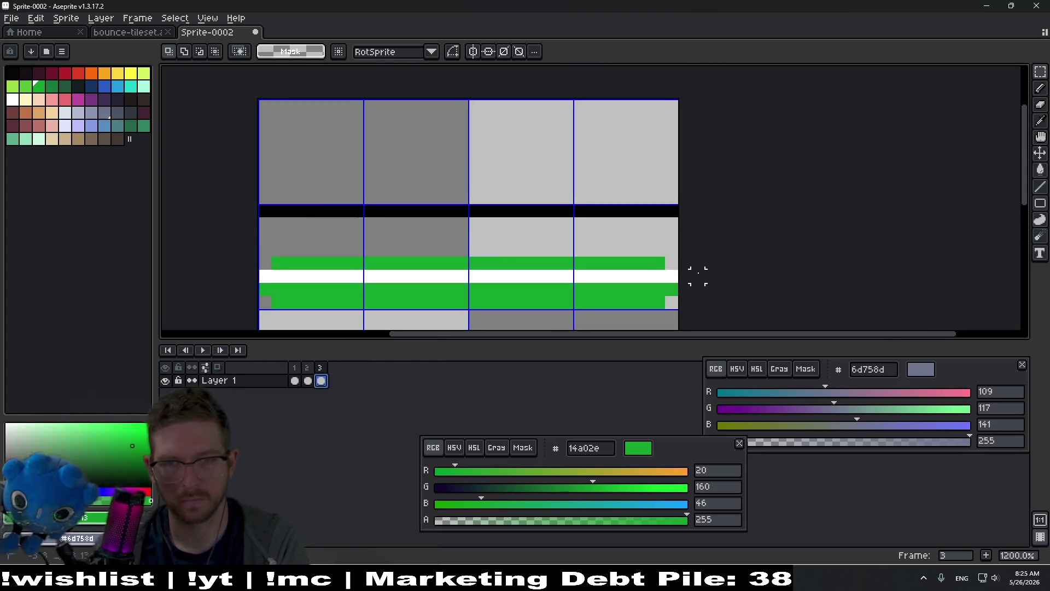
key(Up)
key(Up)
key(Up)
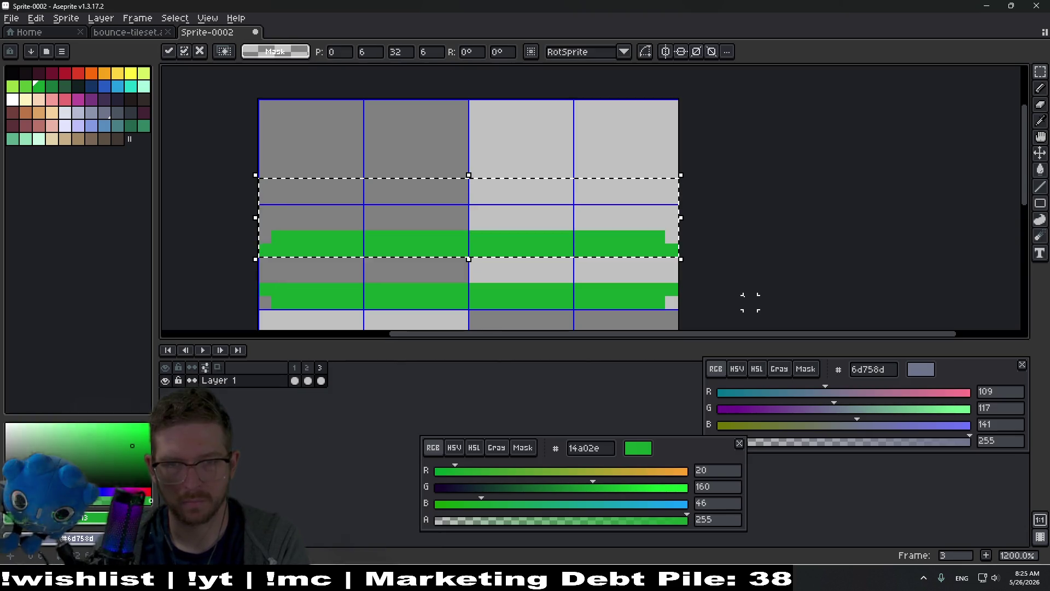
key(Return)
- Narrow the bar by moving its right edge 1 px left and left edge about 4 px right
drag(627, 218, 705, 318)
key(Left)
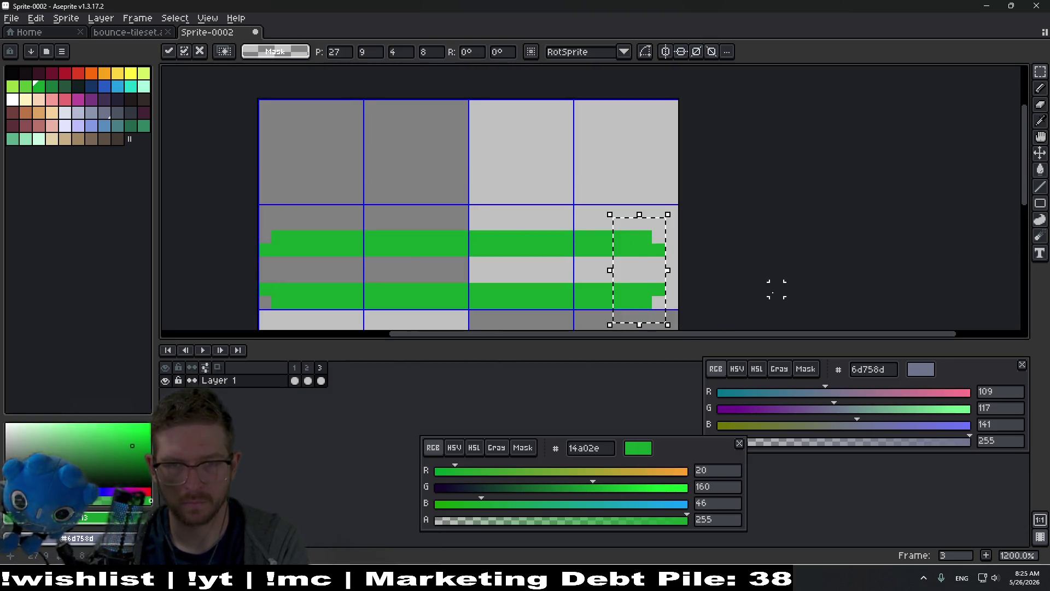
key(Return)
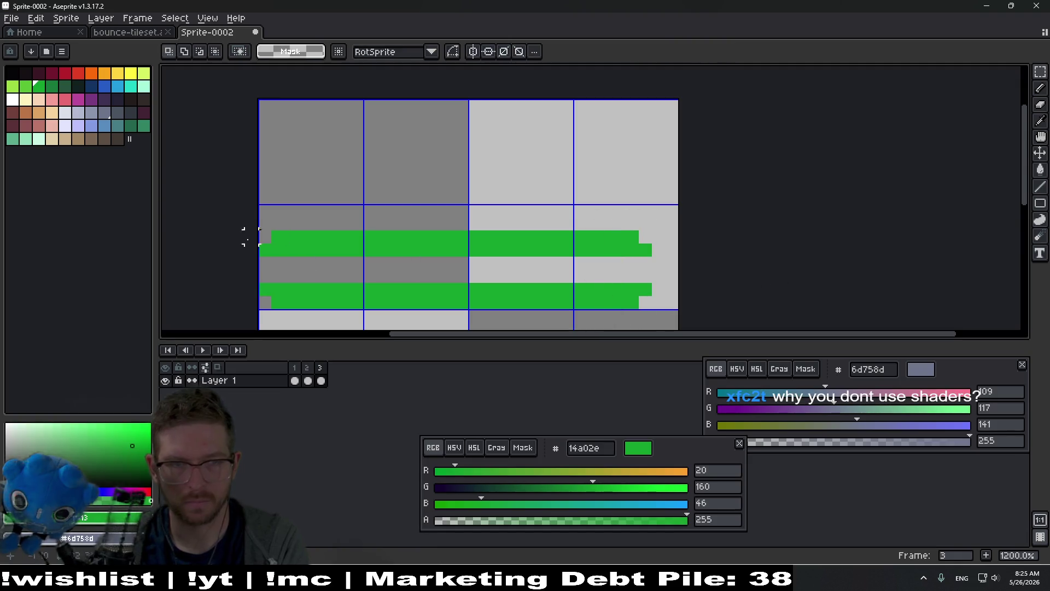
drag(261, 219, 350, 317)
key(Right)
key(Right)
key(Right)
key(Return)
scroll(678, 262, down, 1)
scroll(678, 262, left, 1)
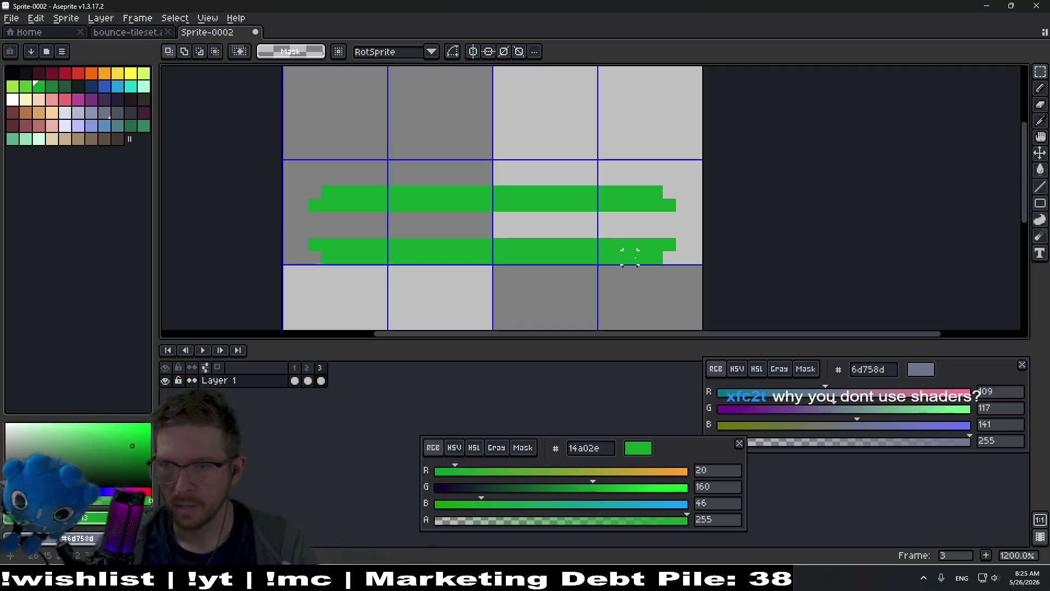
- Draw a green row to fill the gap in the bar
key(b)
mouse_move(669, 232)
mouse_down()
mouse_move(312, 229)
mouse_move(677, 219)
mouse_up()
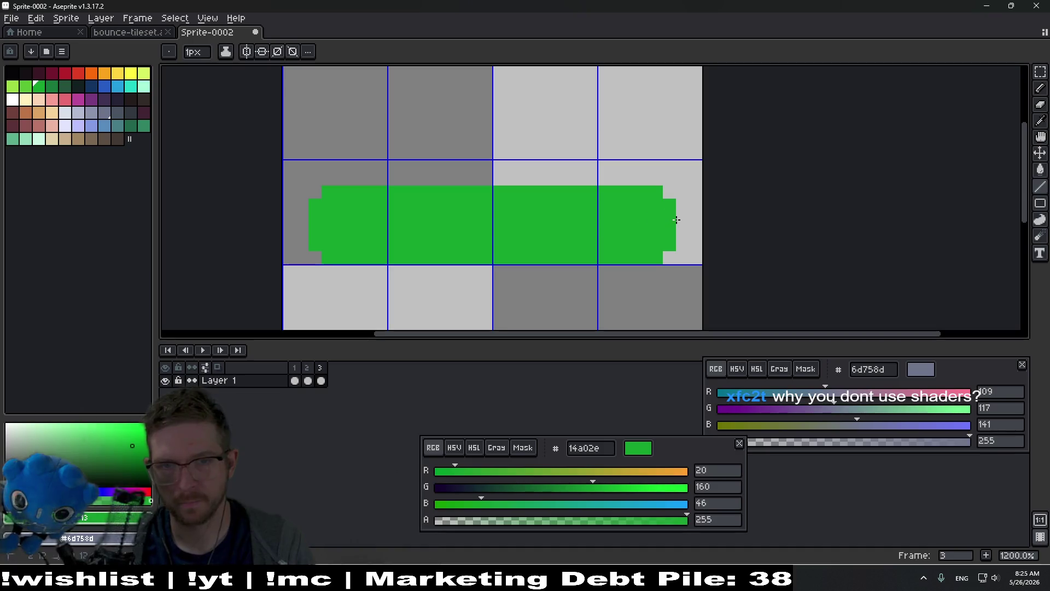
scroll(602, 204, down, 3)
scroll(585, 206, up, 2)
key(e)
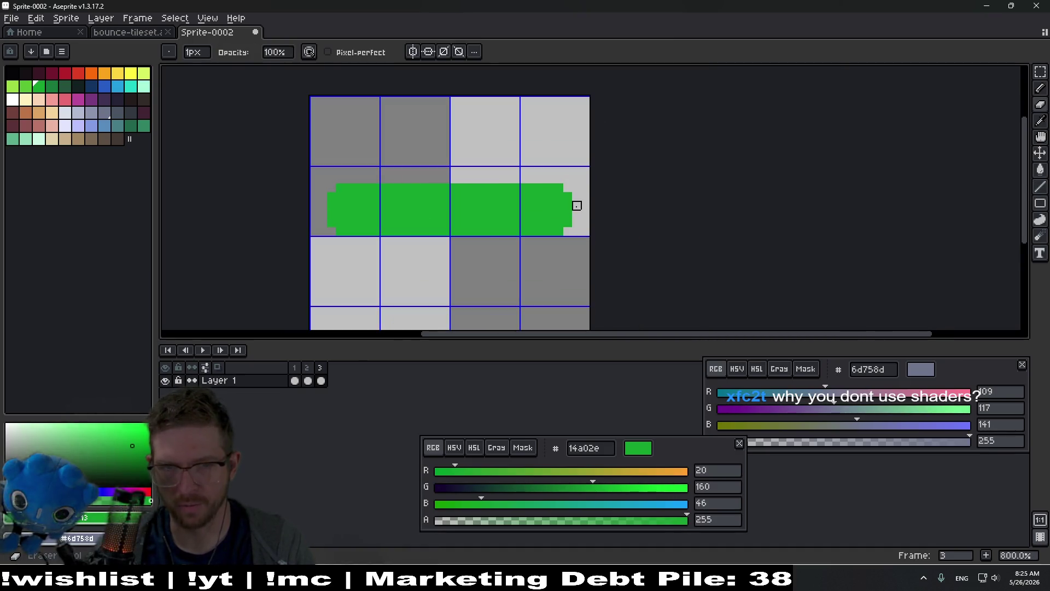
scroll(525, 199, down, 2)
scroll(490, 196, up, 2)
- Compare frames, play and stop the animation preview, and return to frame 3
key(Right)
key(Right)
key(Right)
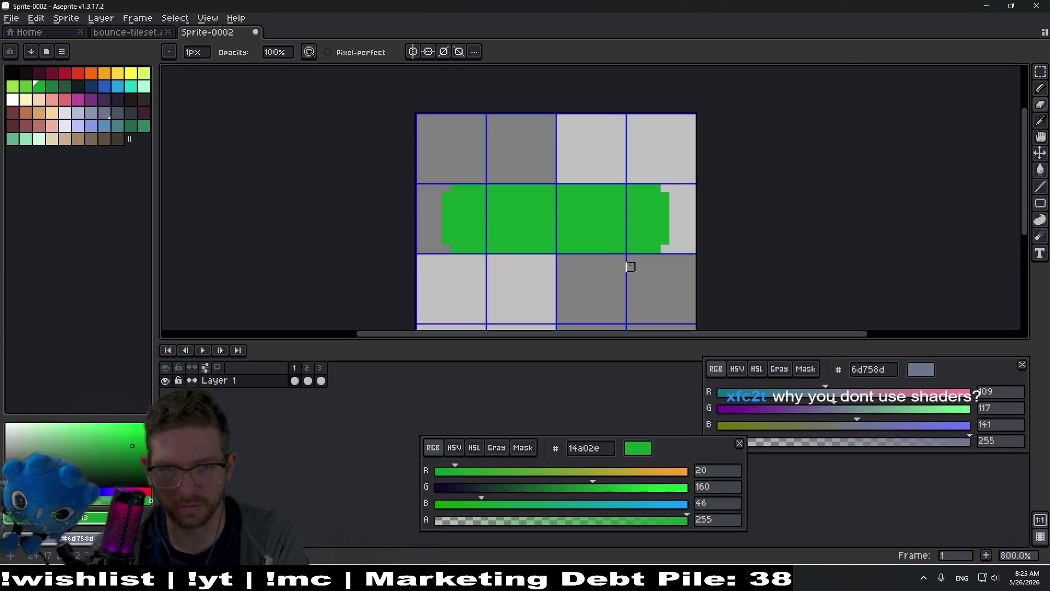
key(Left)
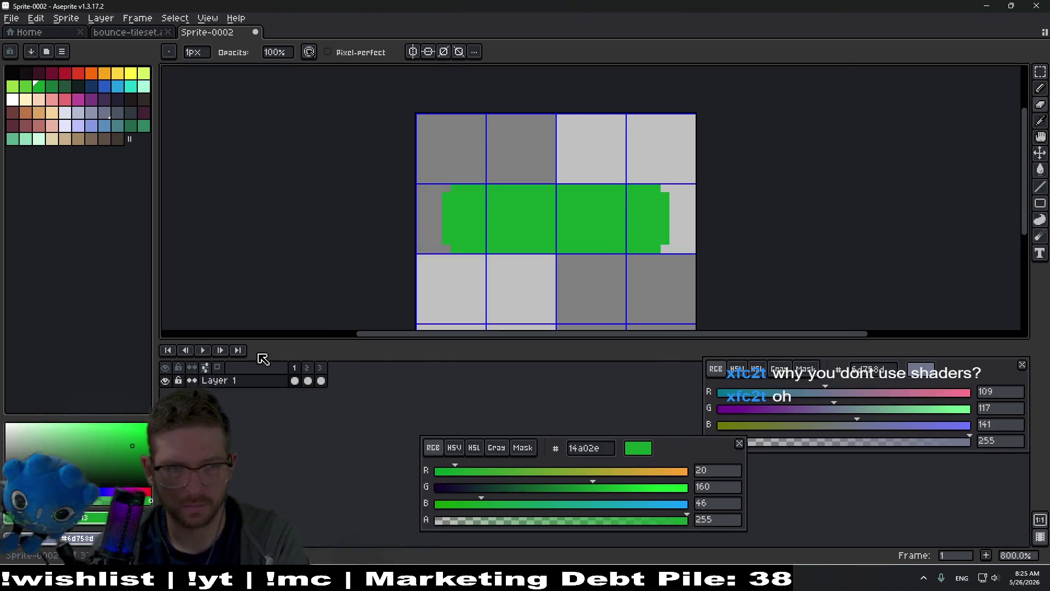
key(Right)
click(203, 350)
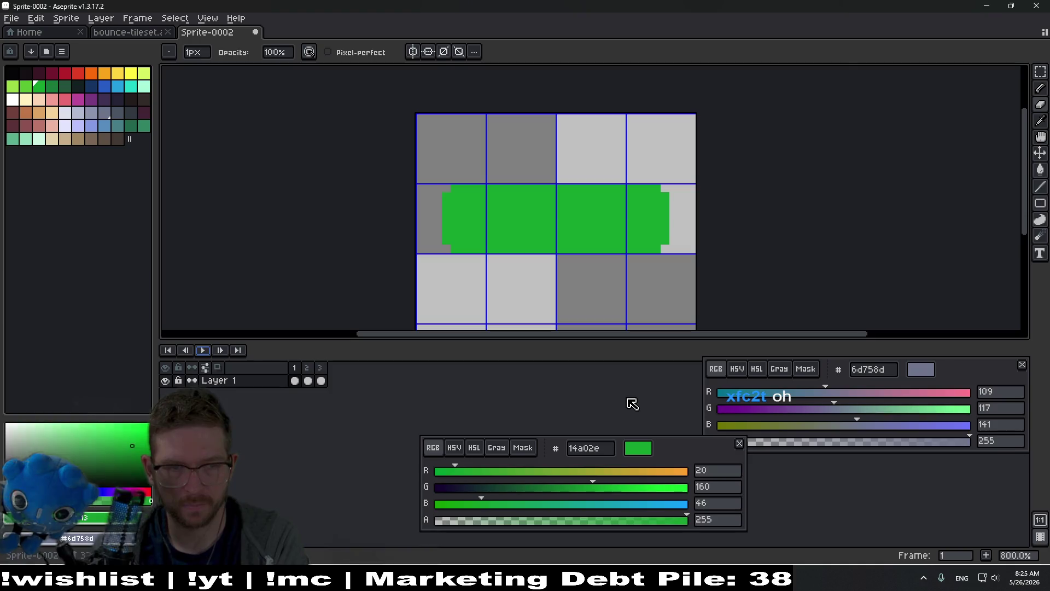
key(Return)
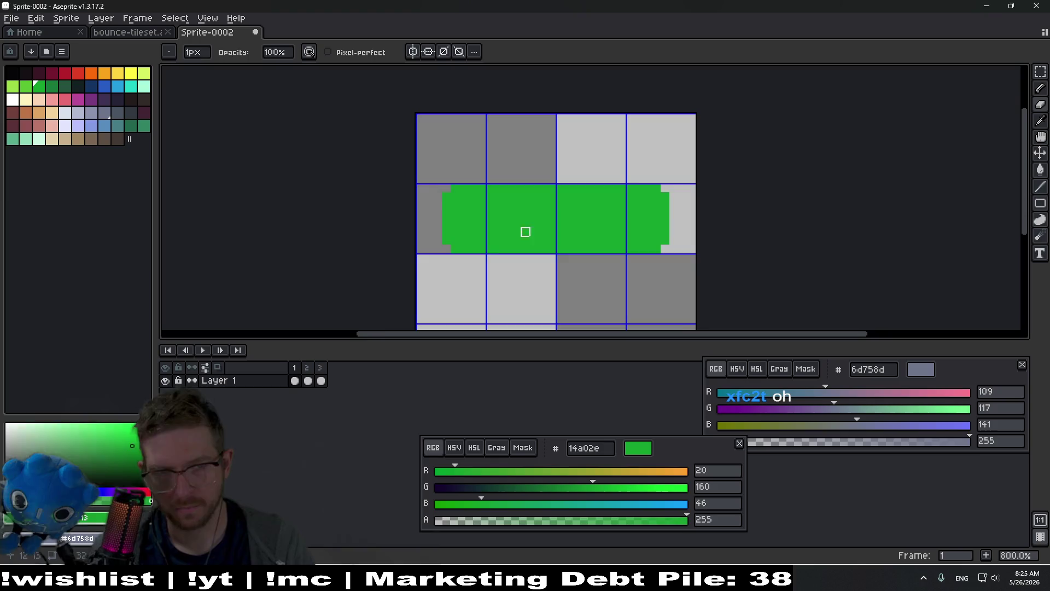
drag(525, 229, 475, 276)
click(323, 372)
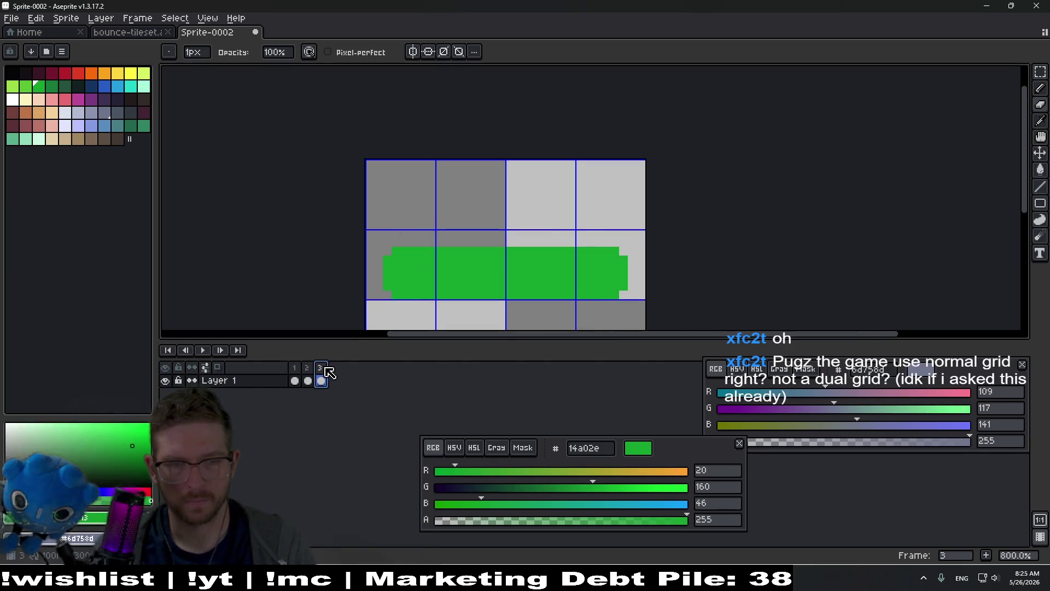
- Add frame 4 and move the bar's left and right ends 4 px inward
key(alt+n)
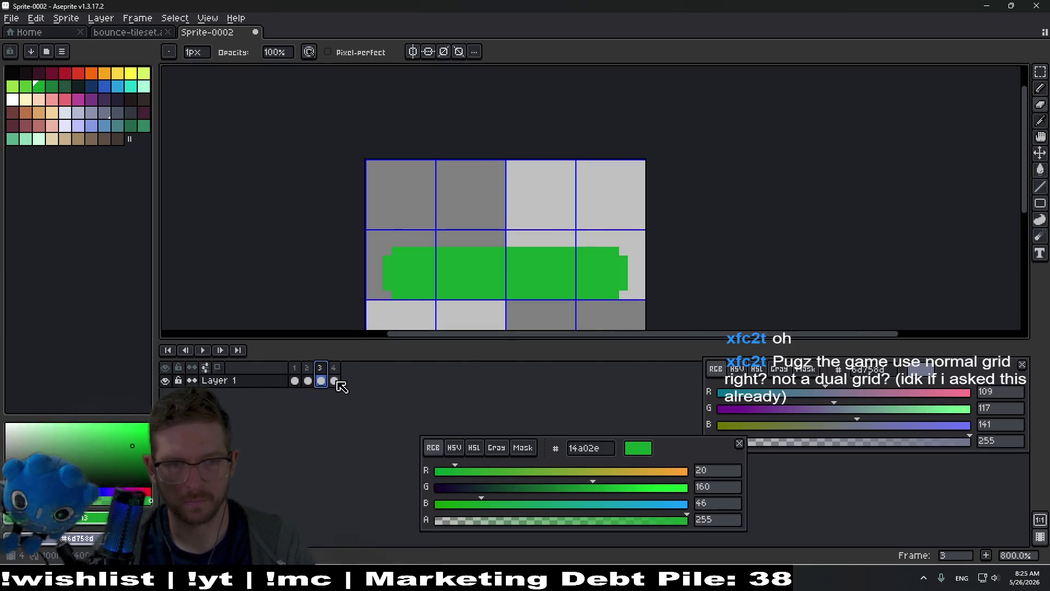
key(m)
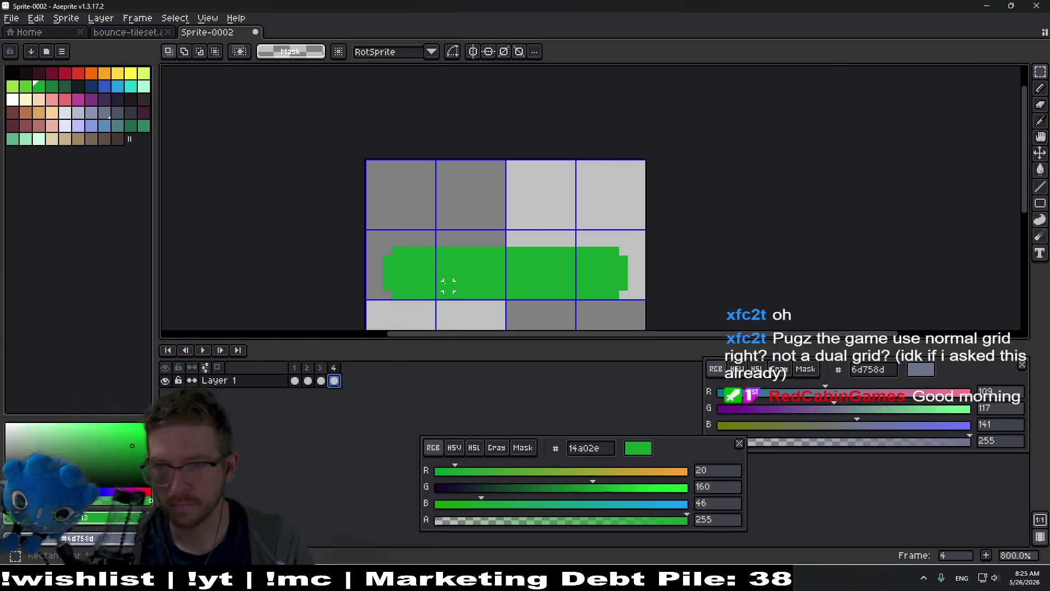
drag(360, 222, 466, 334)
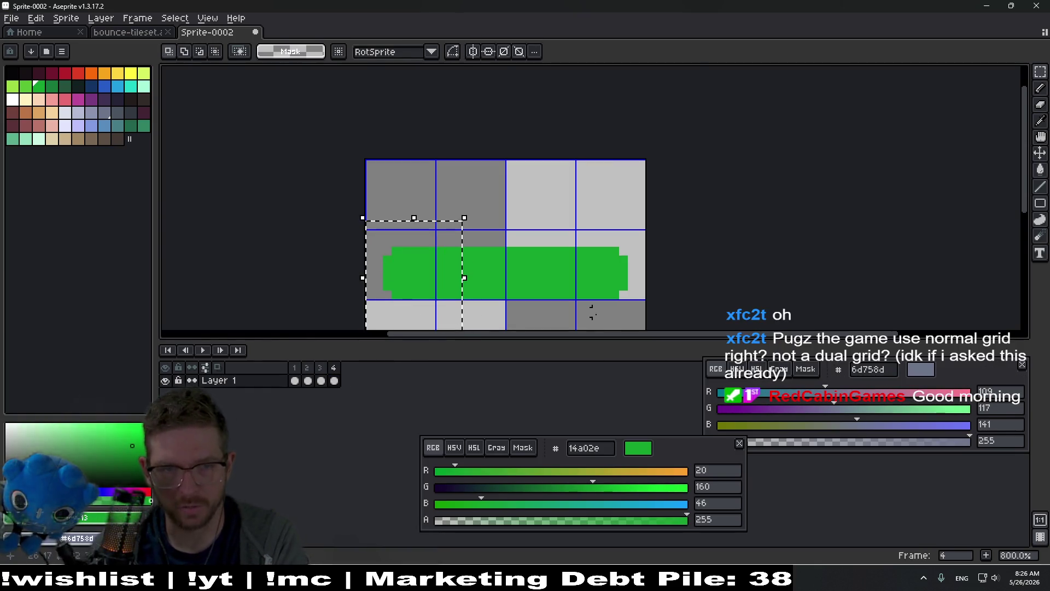
key(Right)
key(Right)
key(Right)
drag(562, 233, 646, 307)
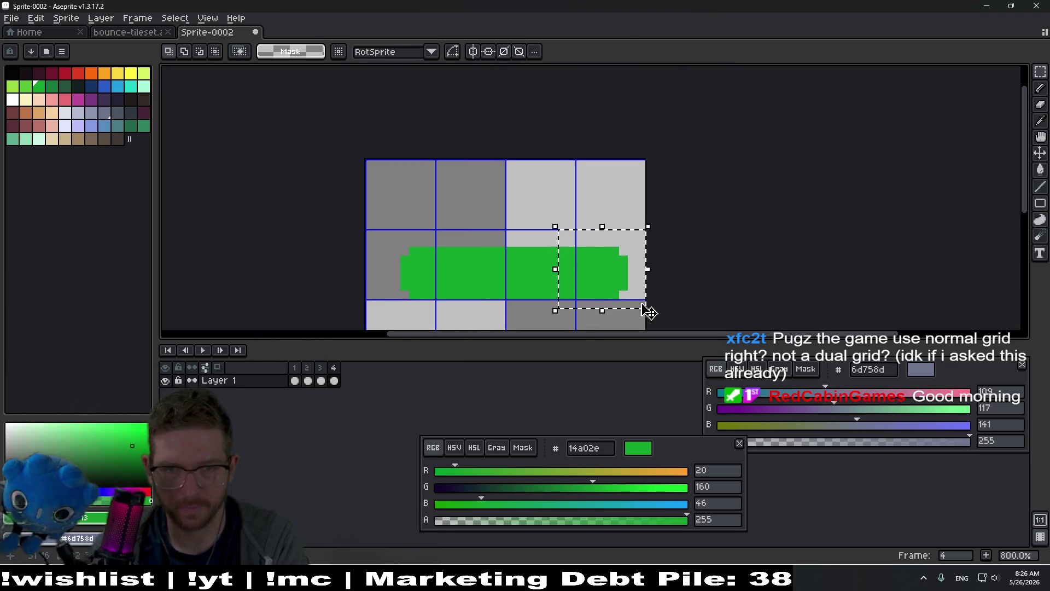
key(Left)
key(Left)
key(Left)
key(ctrl+d)
- Compare with frame 1, then raise the bar's top half on frame 4
click(294, 368)
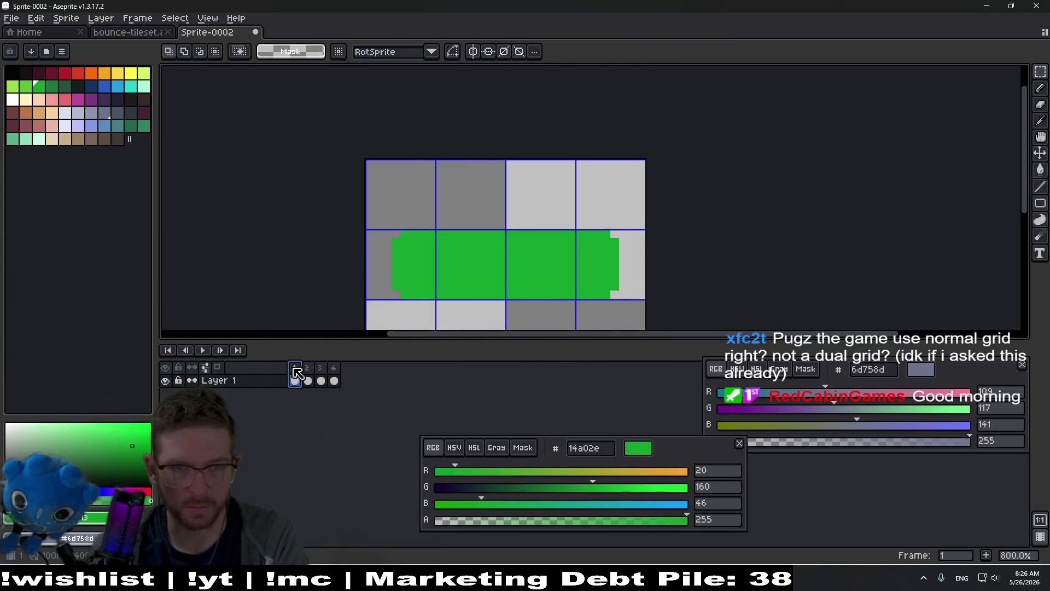
click(336, 367)
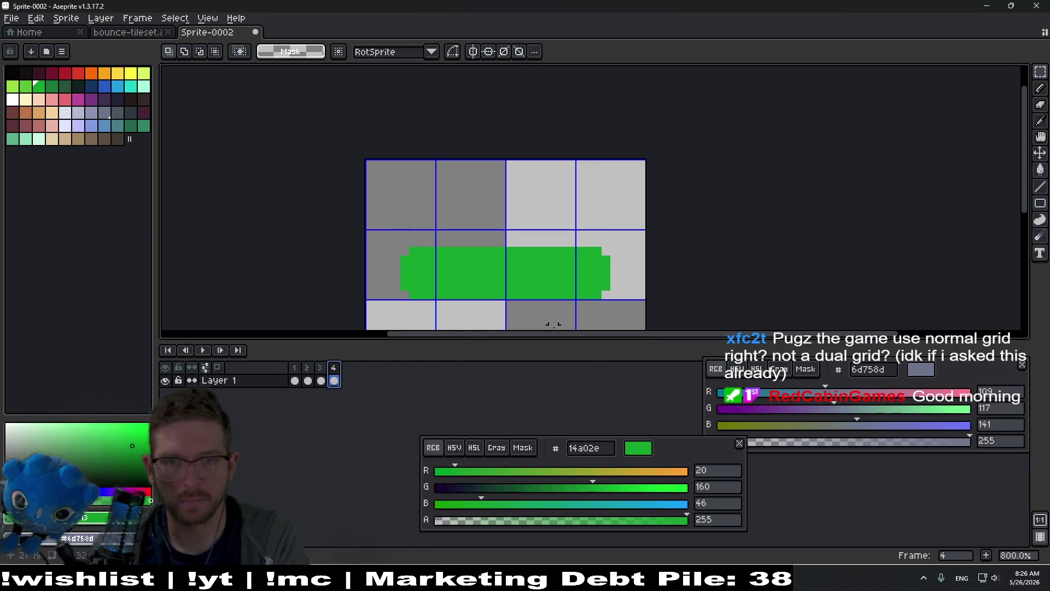
mouse_move(402, 223)
mouse_down()
mouse_move(445, 243)
mouse_move(636, 274)
mouse_up()
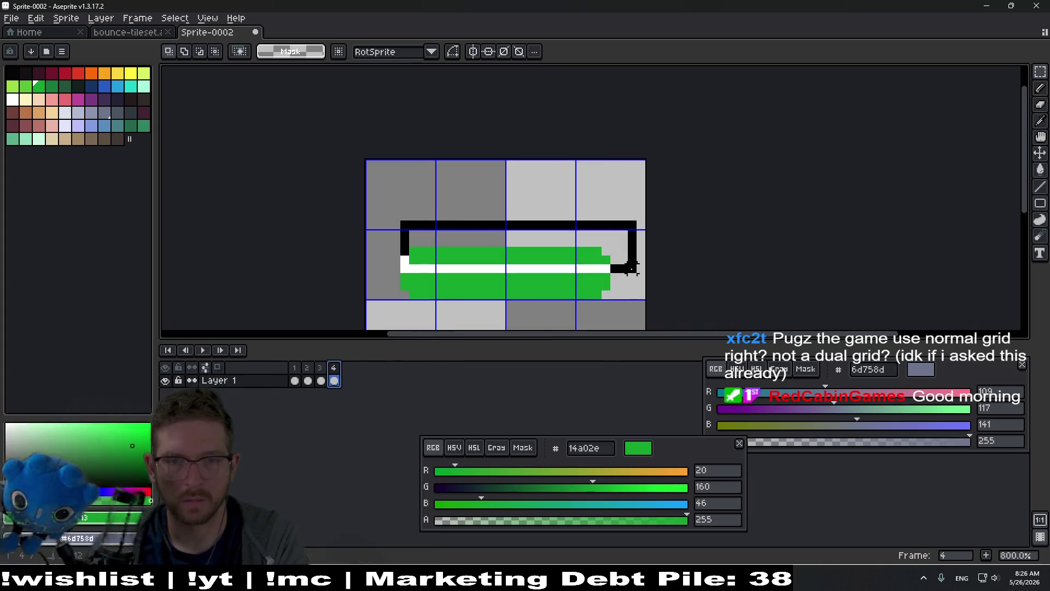
key(Up)
key(Up)
key(Up)
key(Up)
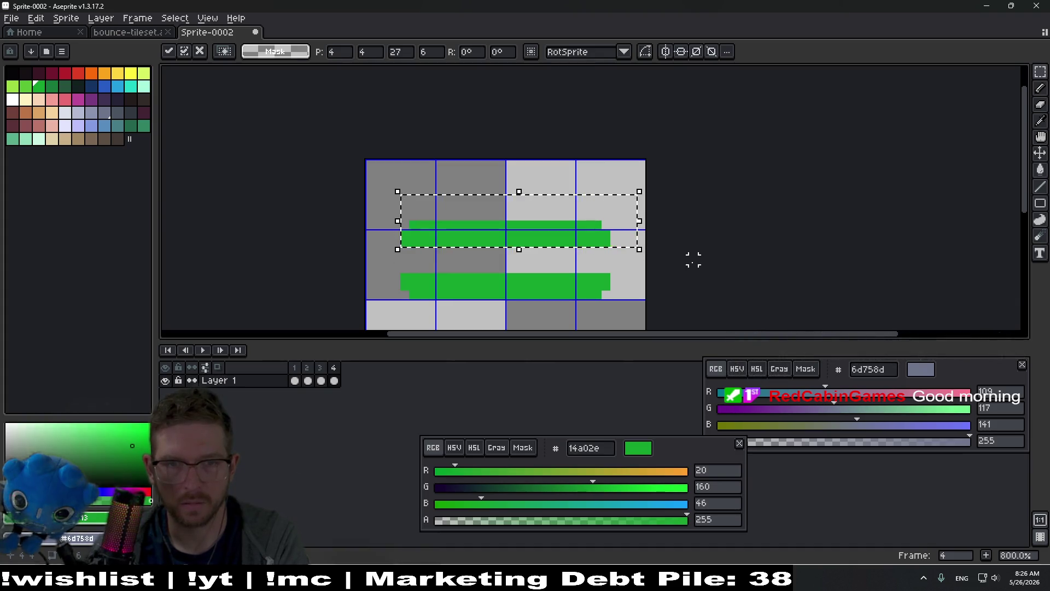
key(ctrl+d)
- Fill the gap row in the bar with green and step back one frame
key(b)
scroll(580, 276, up, 3)
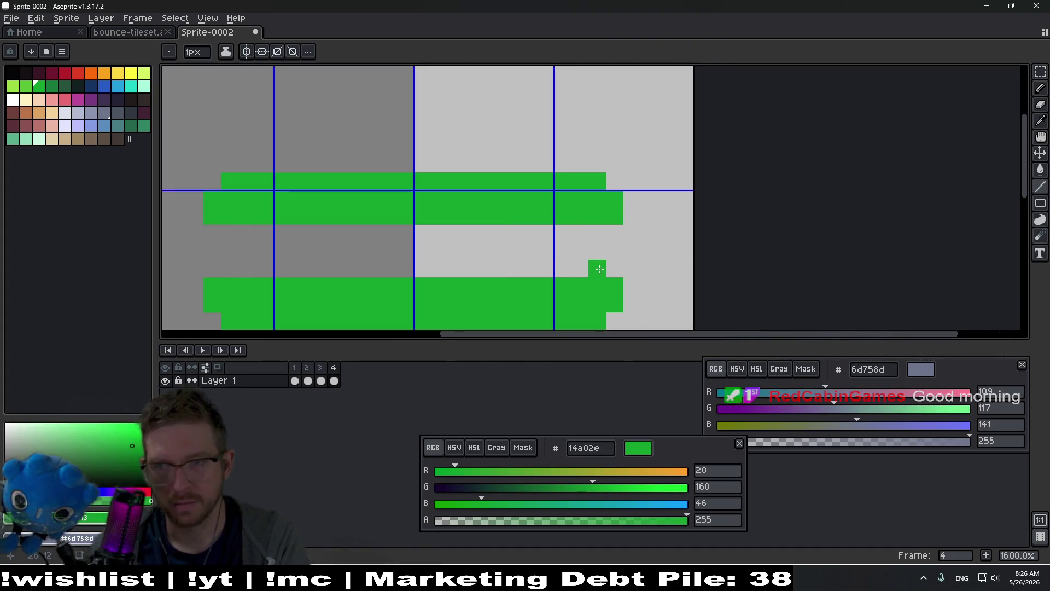
mouse_move(219, 232)
mouse_down()
mouse_move(610, 238)
mouse_move(196, 248)
mouse_up()
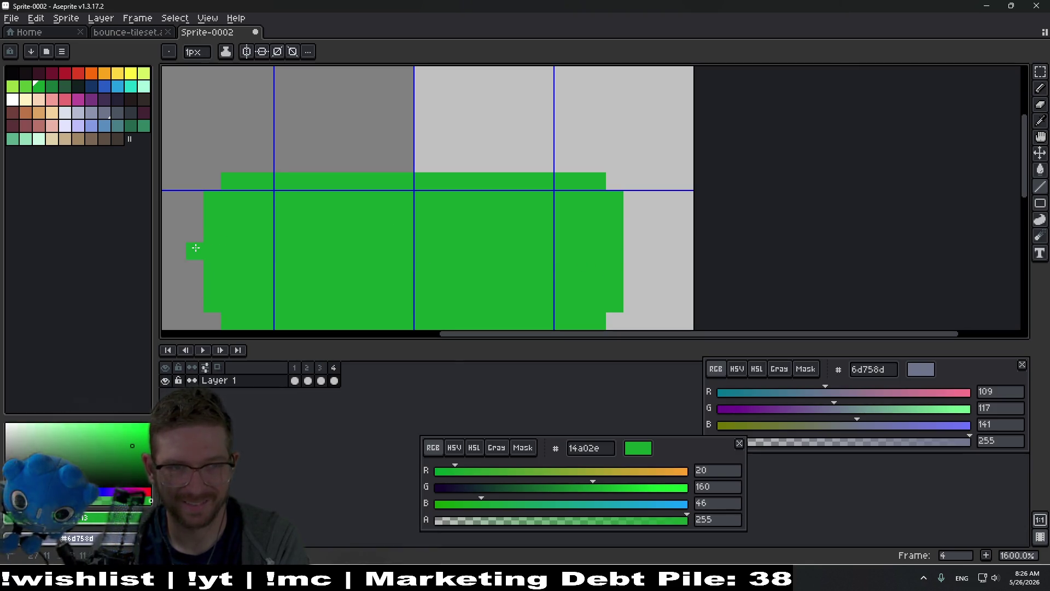
scroll(356, 241, down, 5)
key(Left)
- Preview the animation and step through the frames up to frame 4
key(Left)
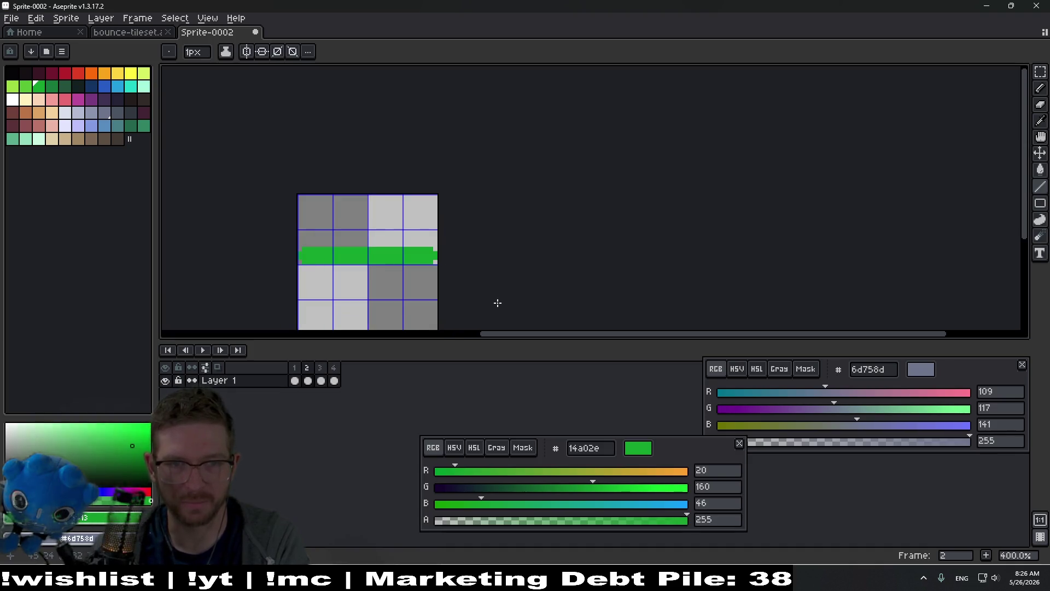
key(Left)
key(Right)
key(Right)
key(Right)
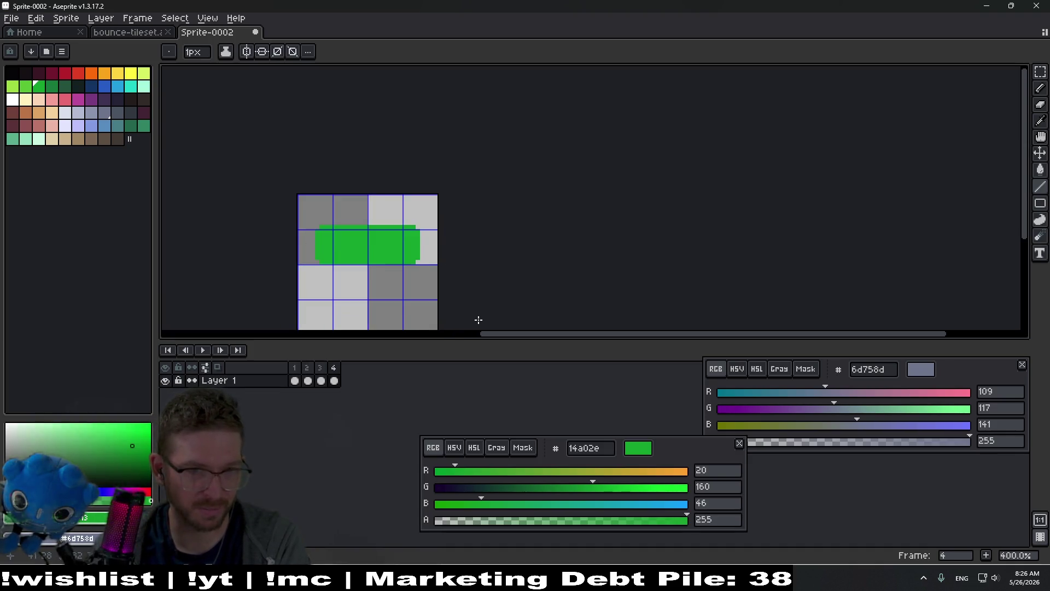
key(Right)
key(Right)
key(Right)
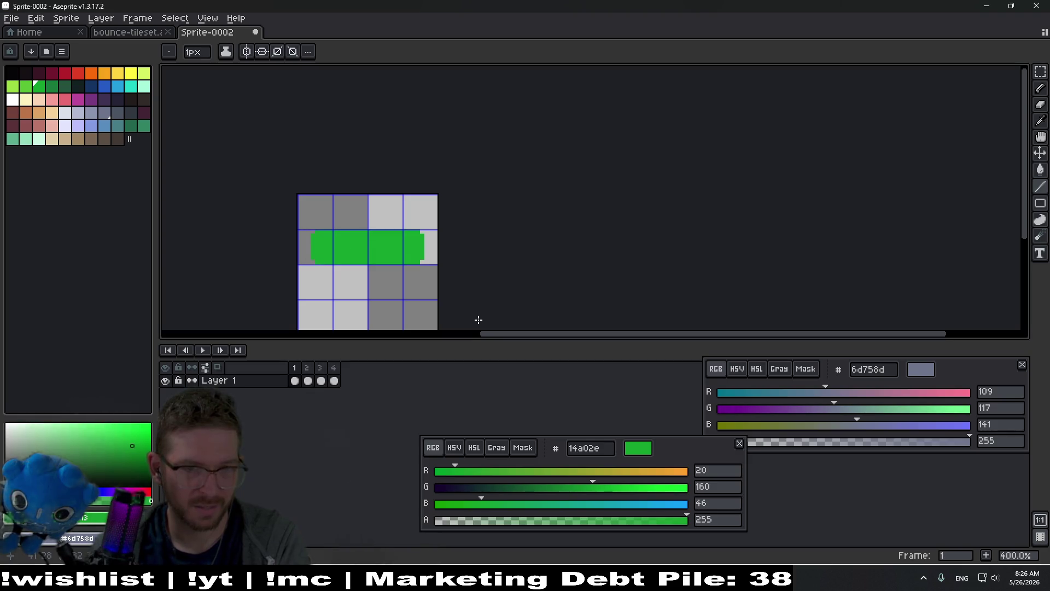
key(Left)
key(Left)
key(Left)
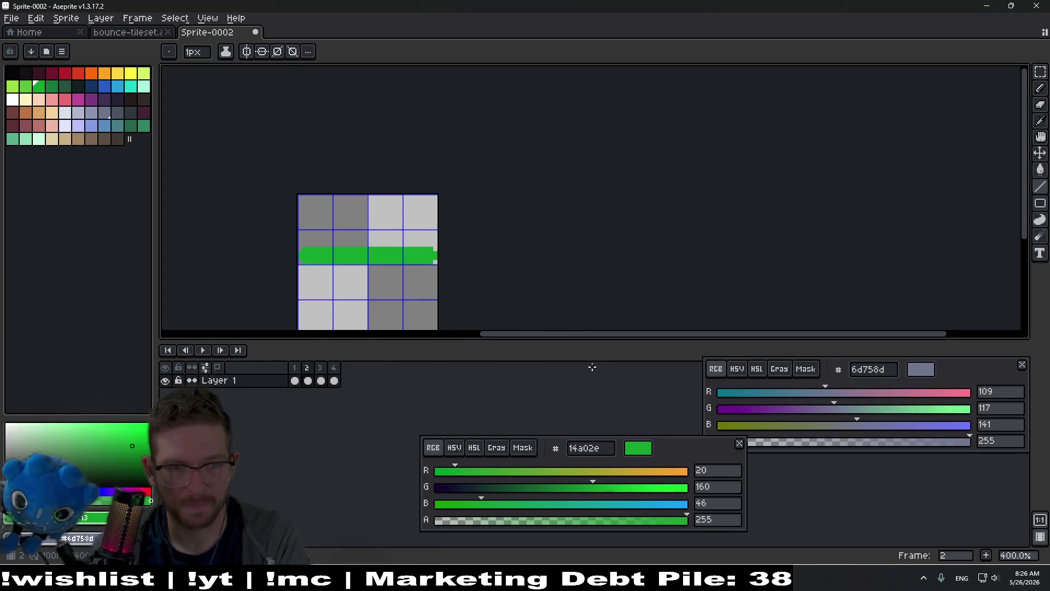
key(Return)
key(Right)
key(Right)
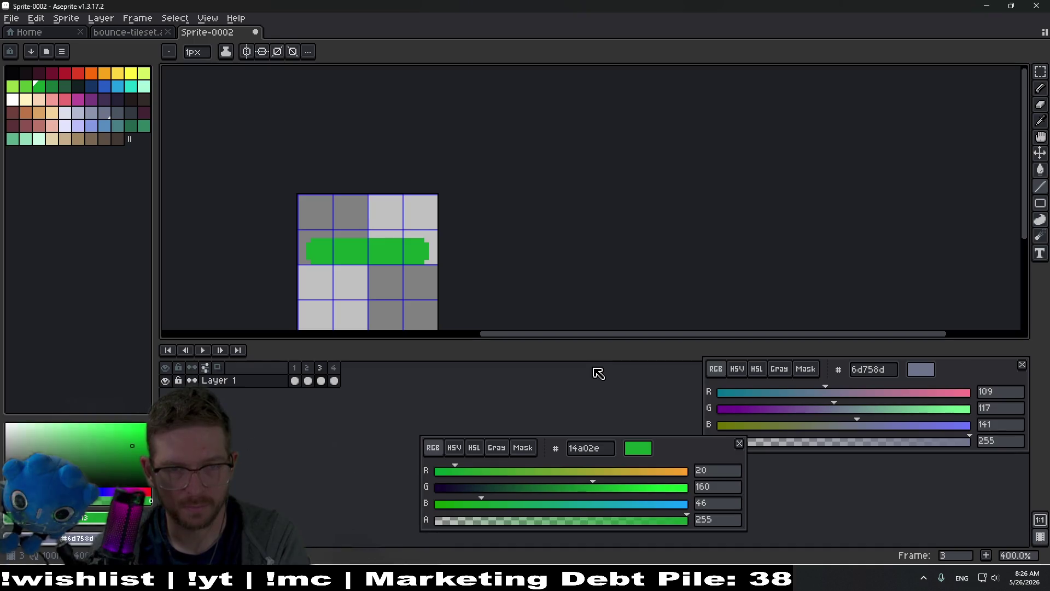
key(Right)
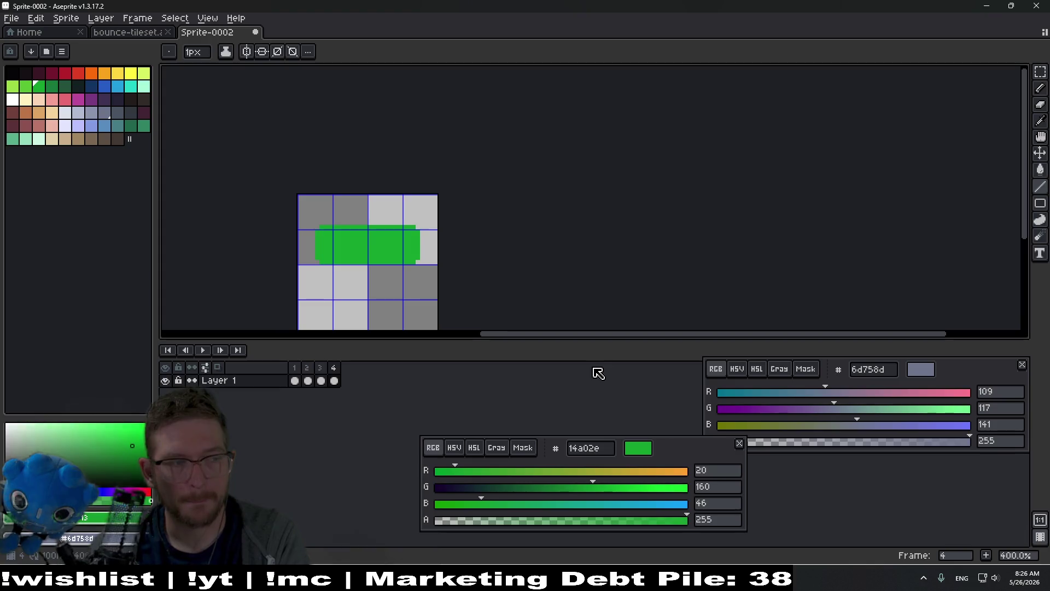
scroll(376, 239, up, 2)
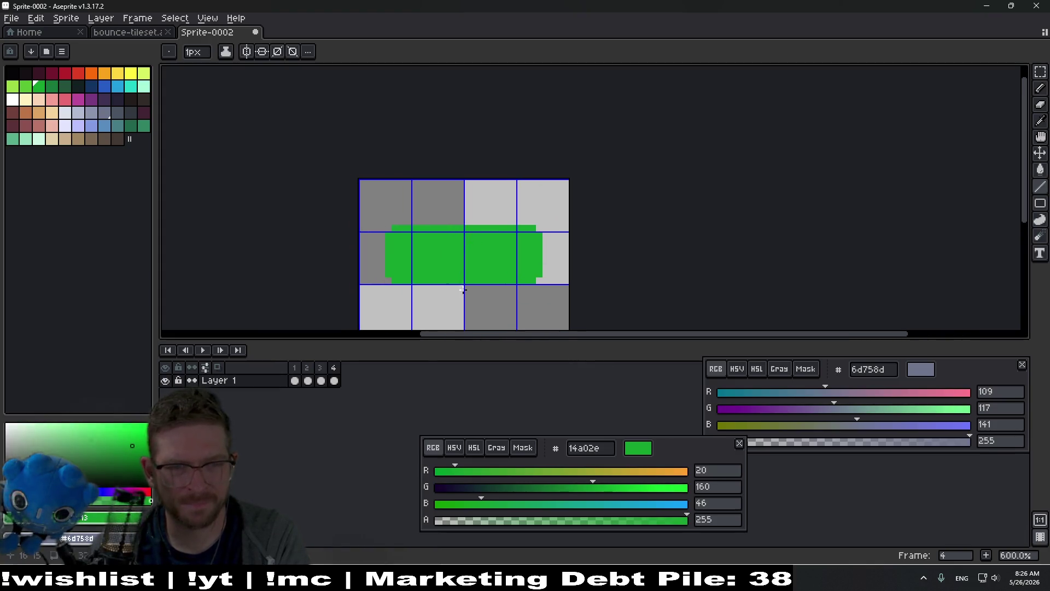
- Delete frame 4 and select frame 1
click(336, 368)
key(Left)
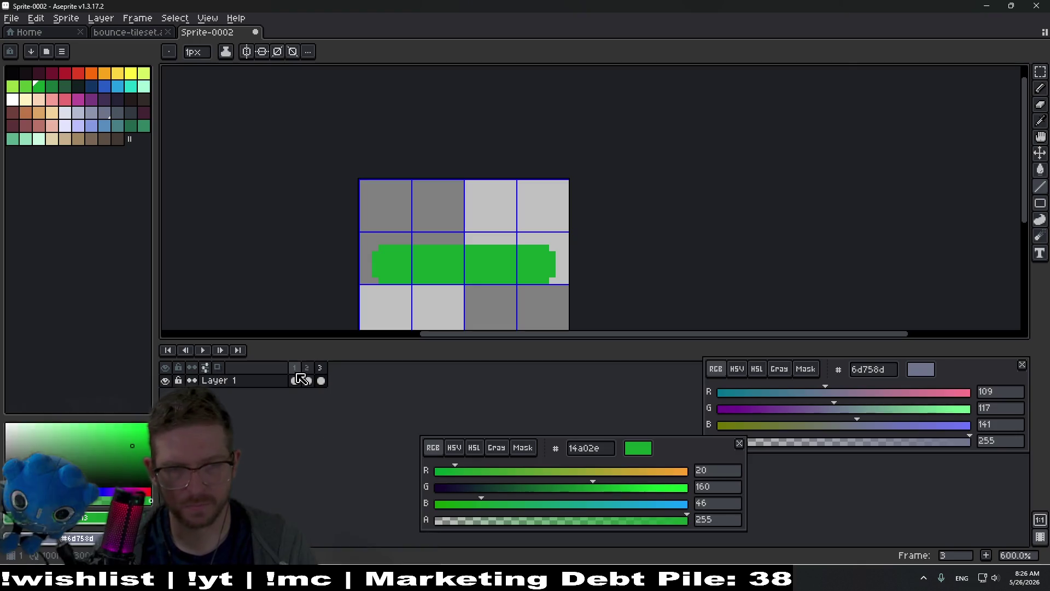
click(294, 380)
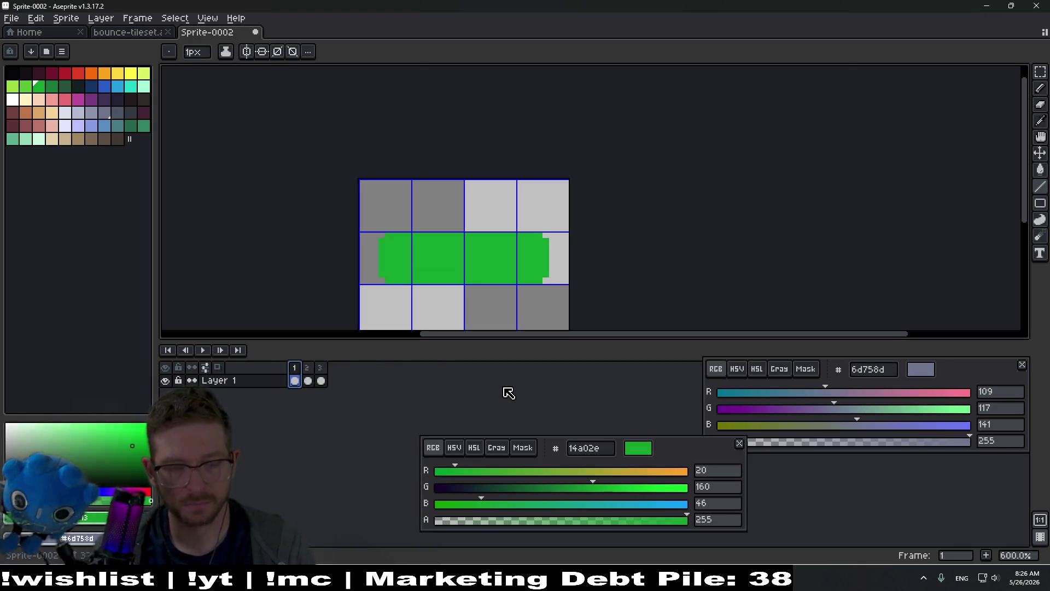
key(ctrl+e)
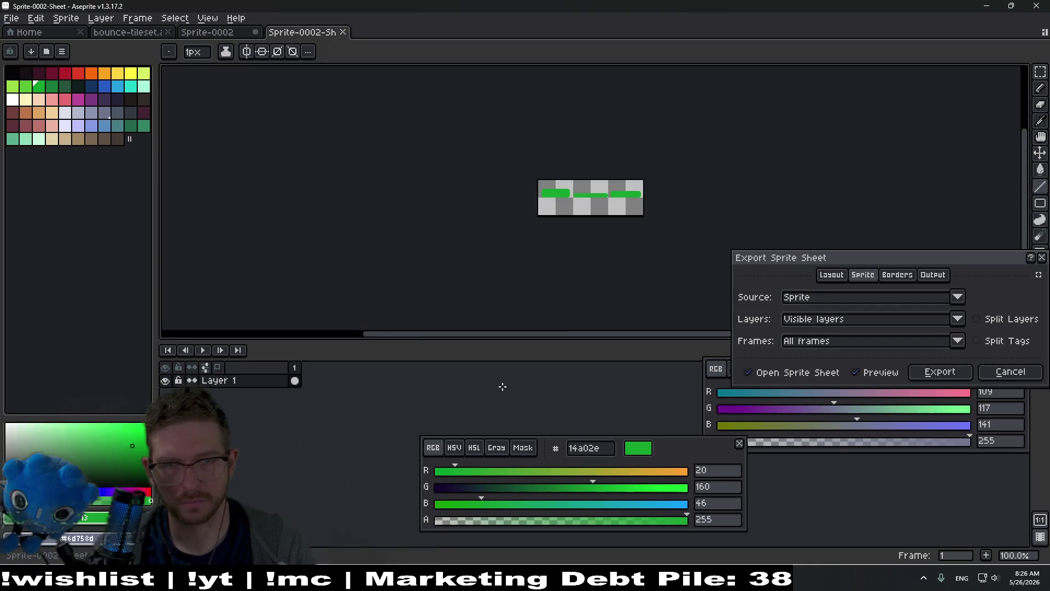
key(Escape)
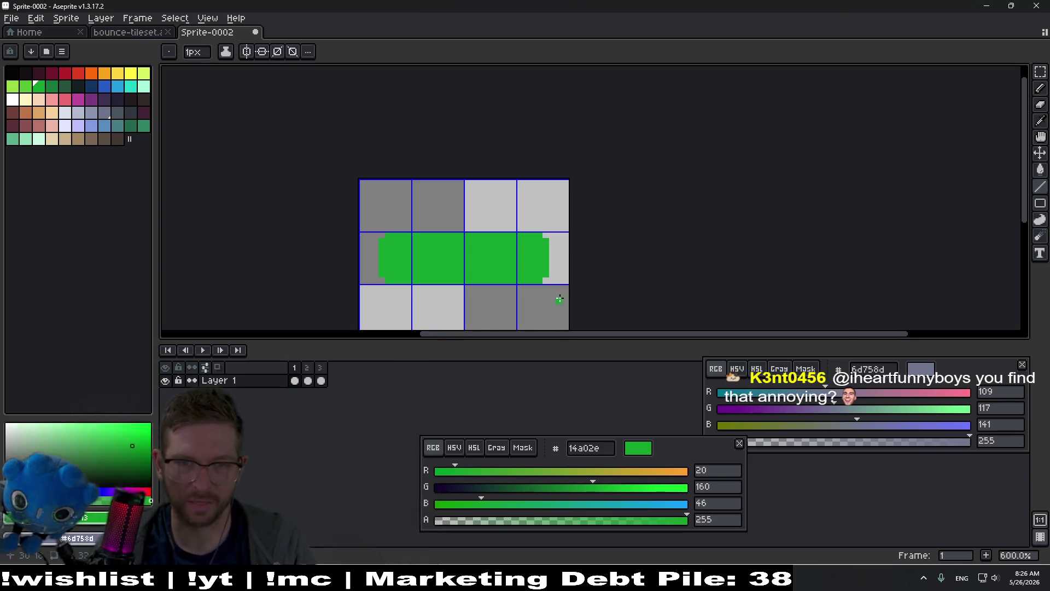
scroll(559, 300, down, 2)
scroll(603, 231, up, 1)
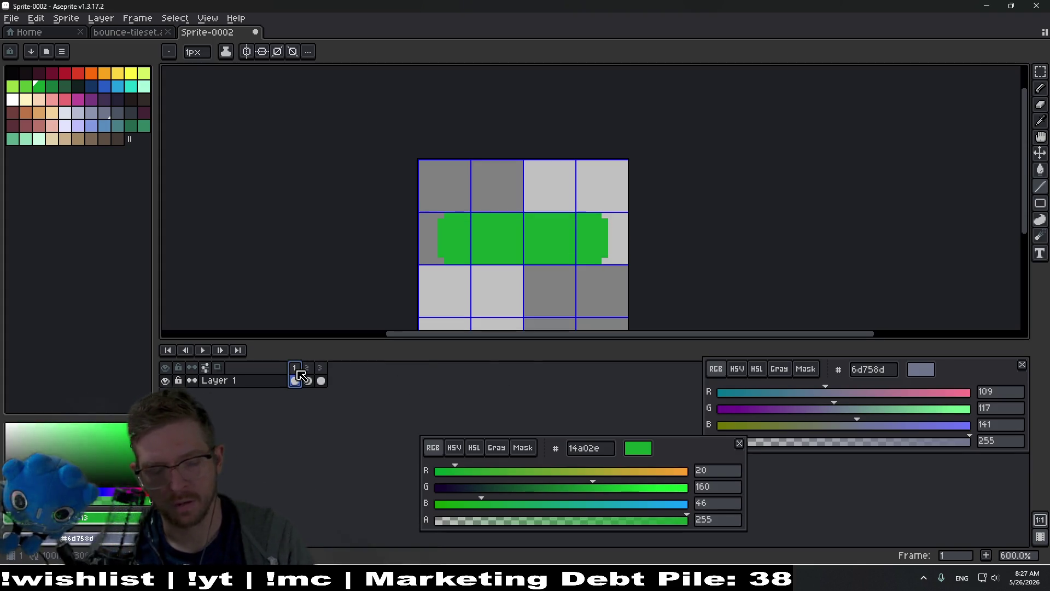
- Try generating a sprite sheet export, then cancel it
key(ctrl+e)
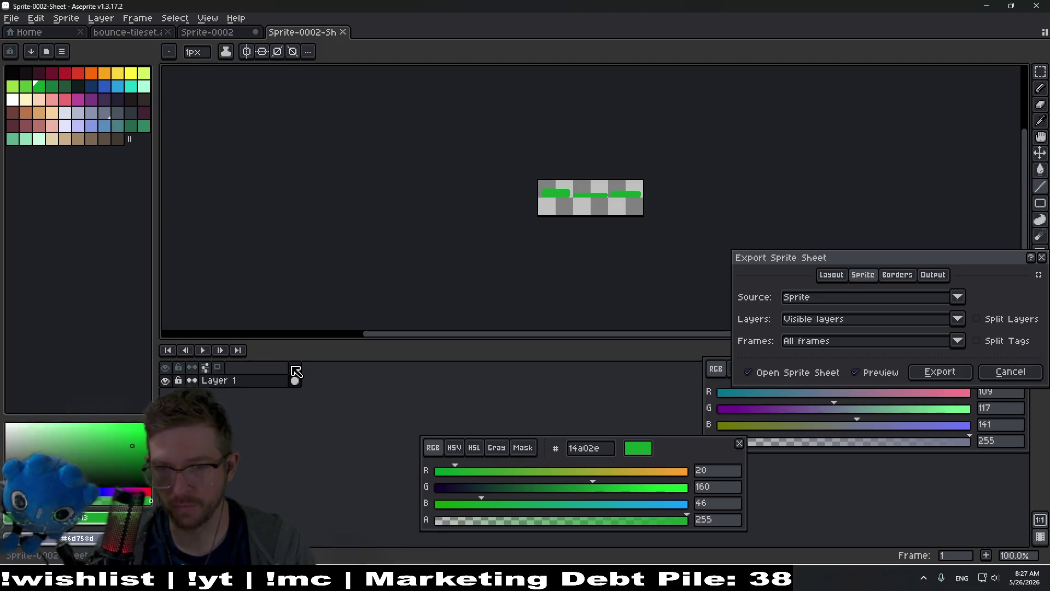
key(Return)
key(ctrl+alt+shift+s)
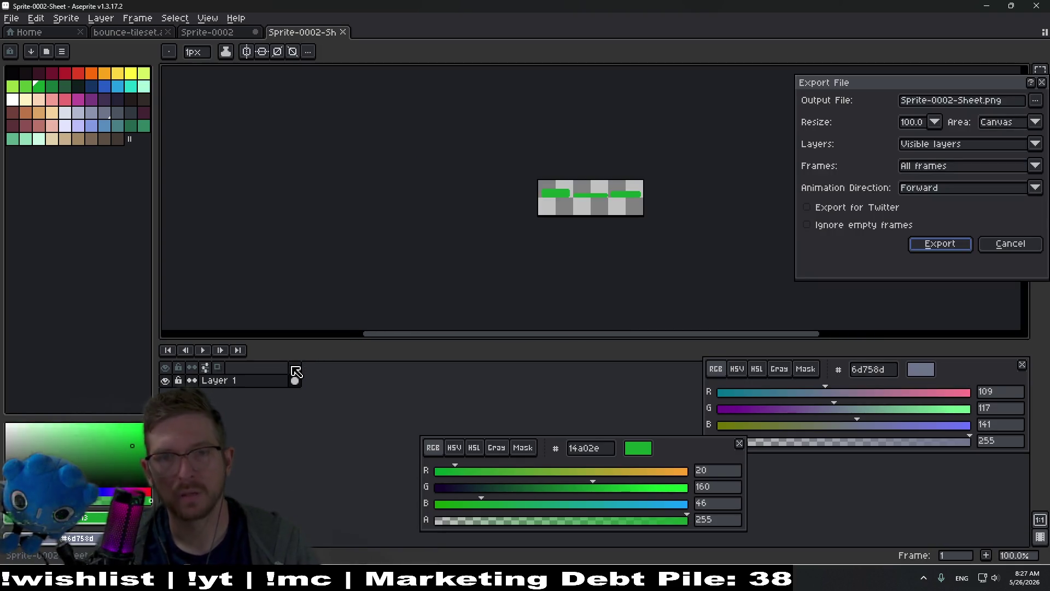
key(Return)
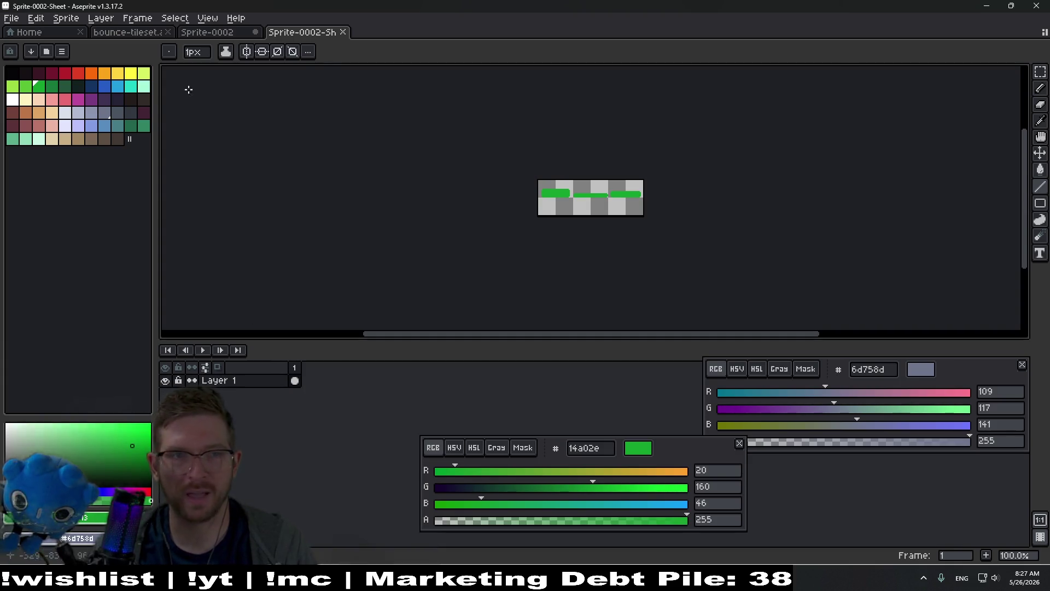
middle_click(309, 37)
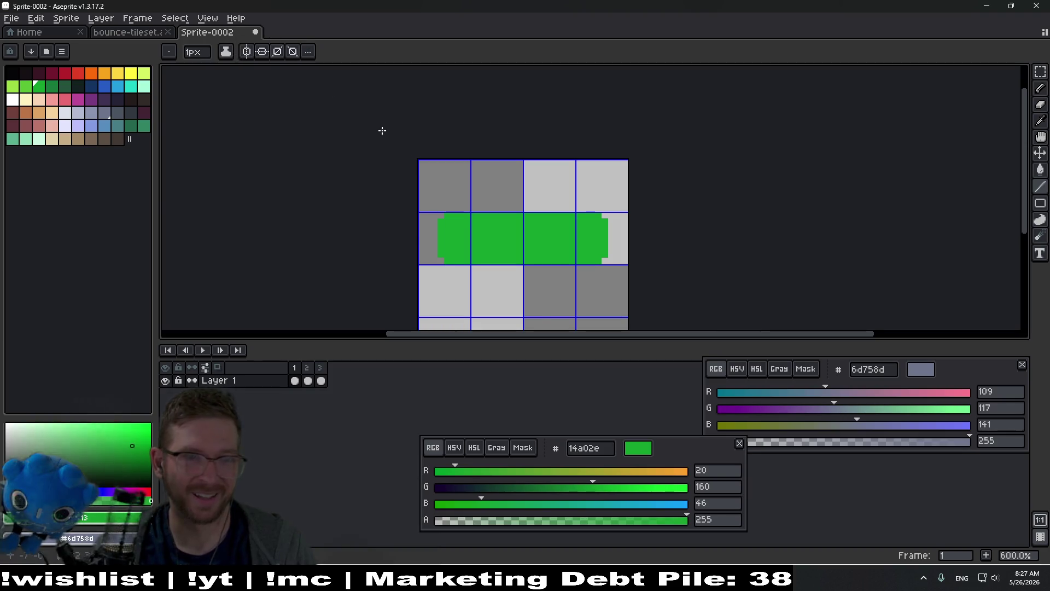
key(ctrl+e)
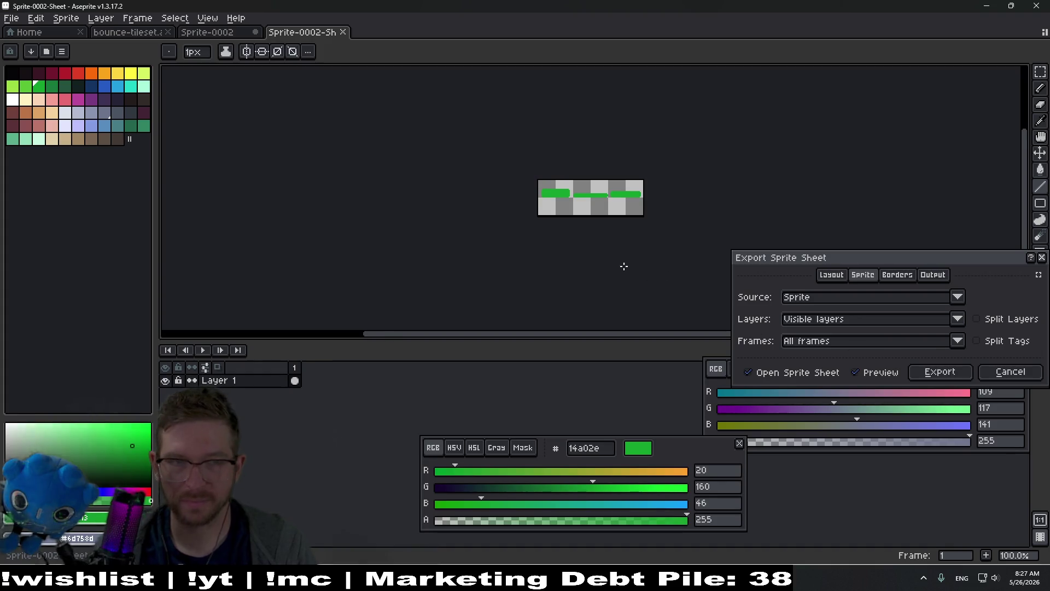
key(Escape)
- Start saving the sprite and browse up to the Megabat project folder
key(ctrl+s)
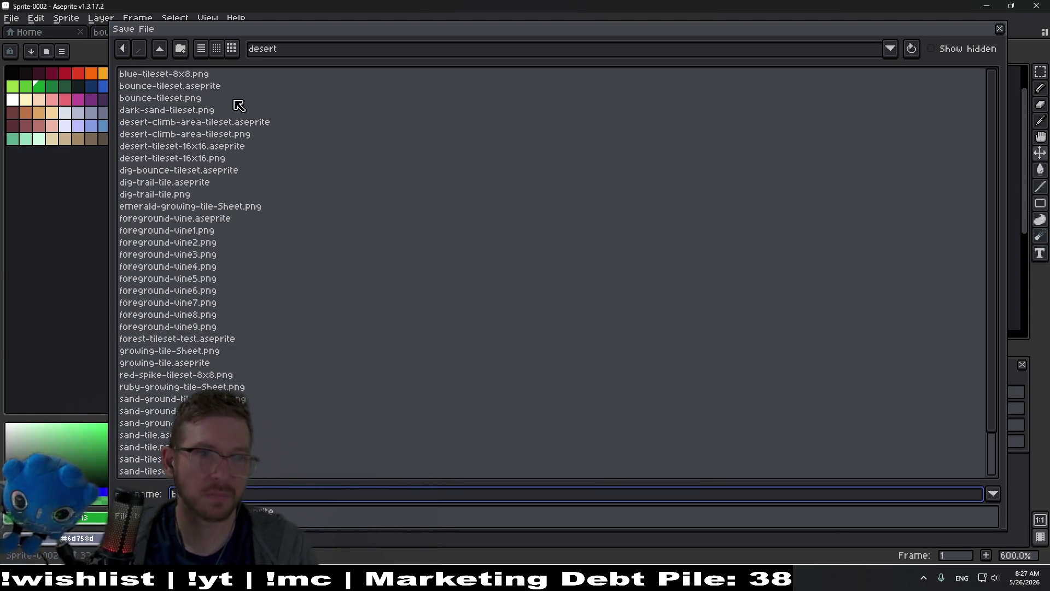
click(160, 49)
click(160, 50)
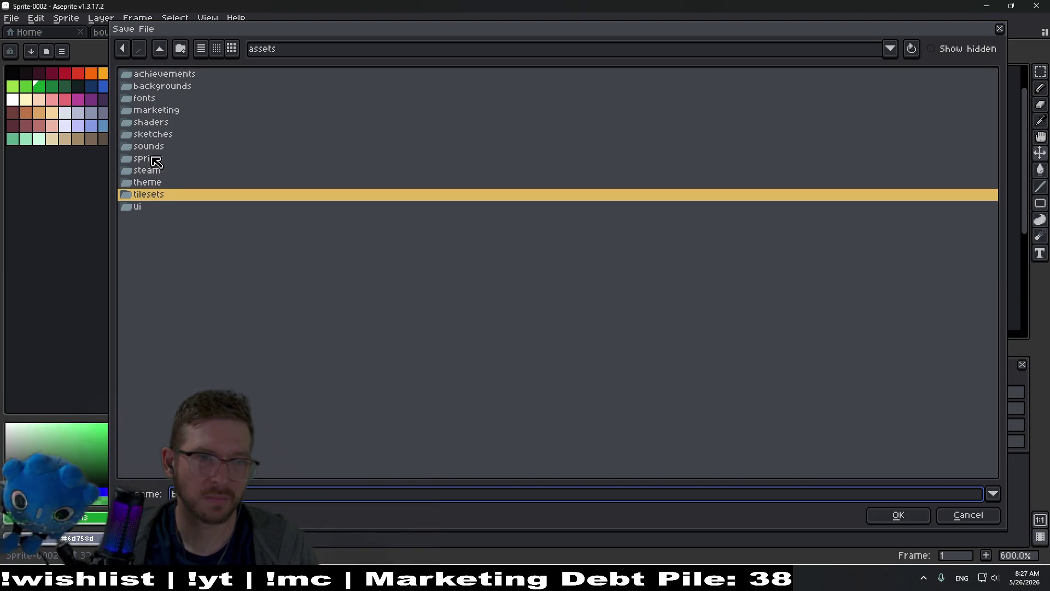
click(161, 50)
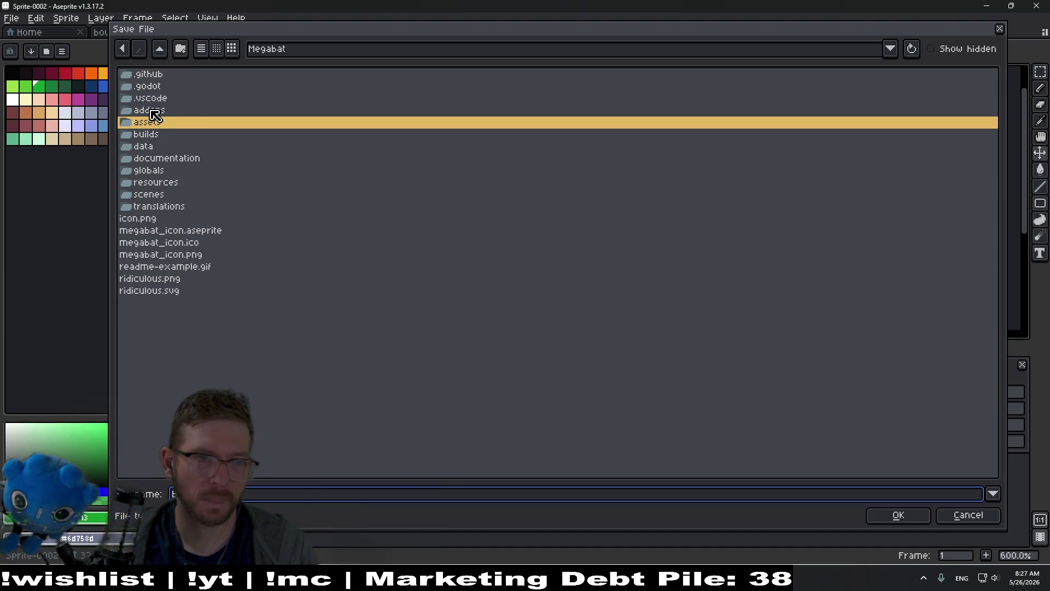
click(150, 147)
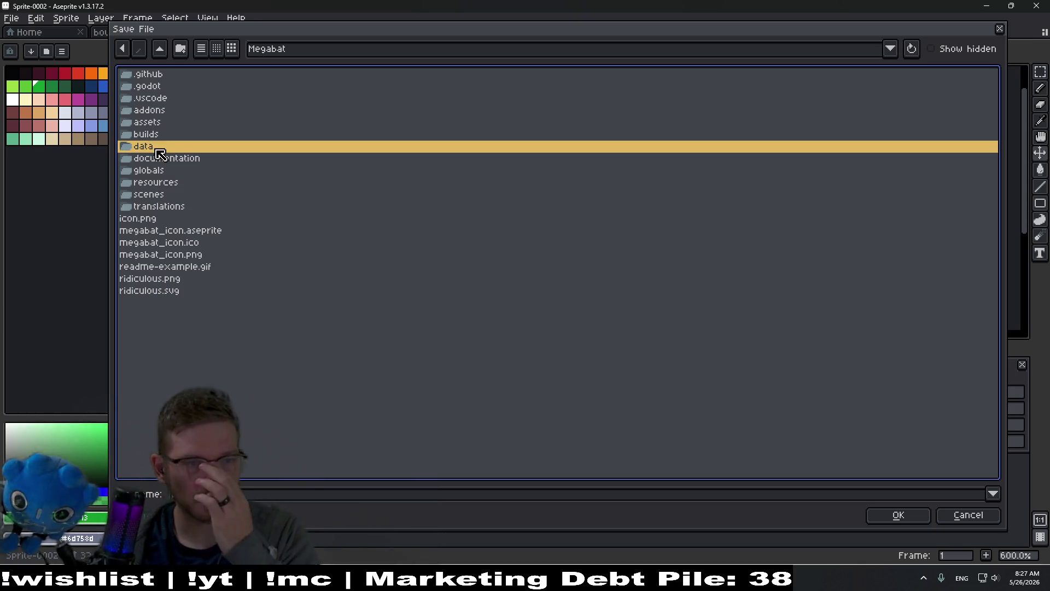
text(b)
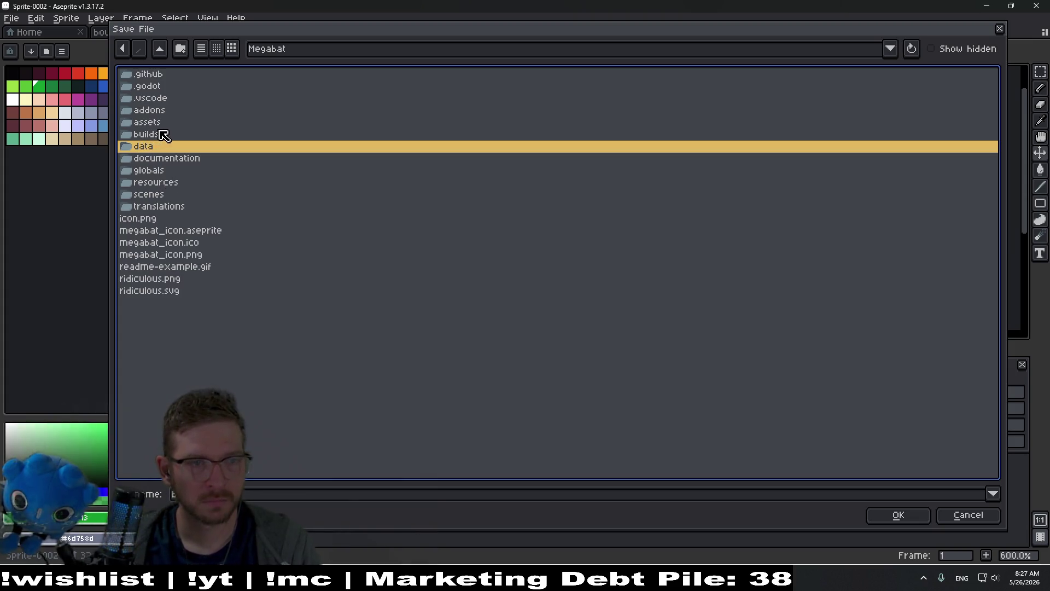
click(158, 198)
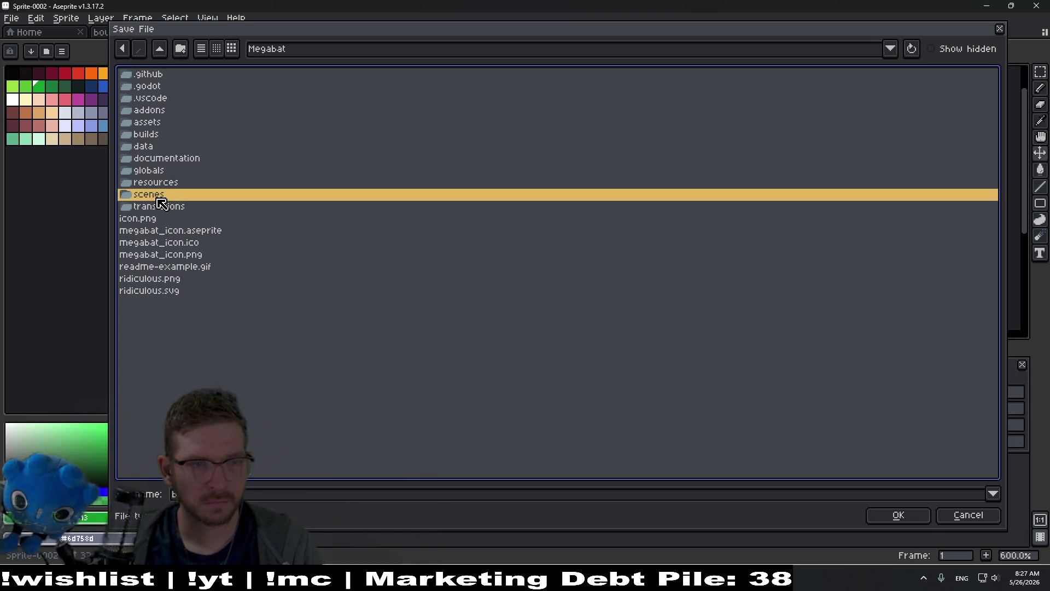
double_click(164, 198)
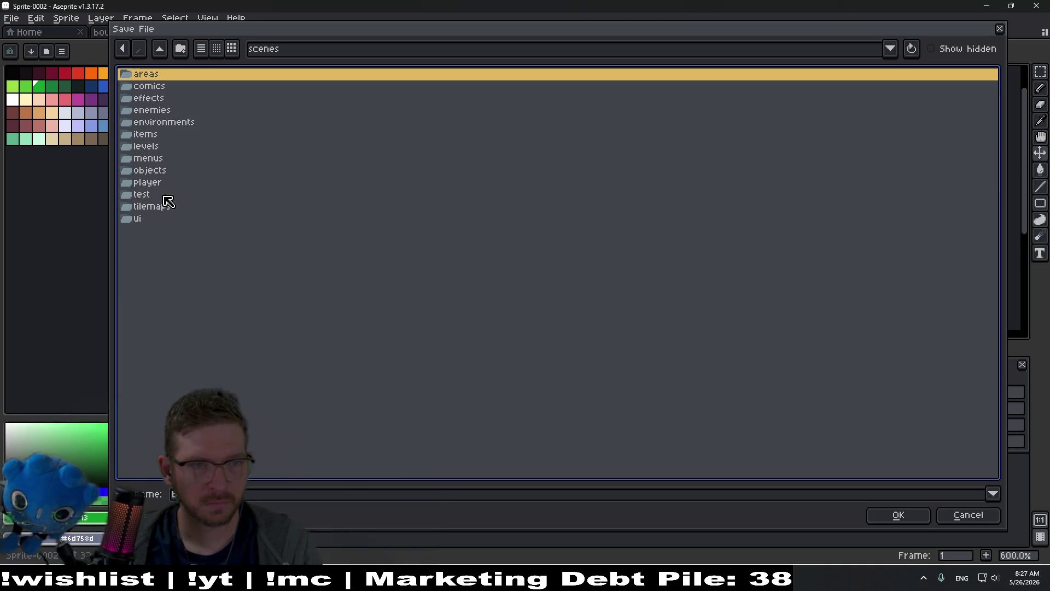
- Save the sprite as bounce-platform-Sheet in assets/sprites/objects/platforms
click(159, 48)
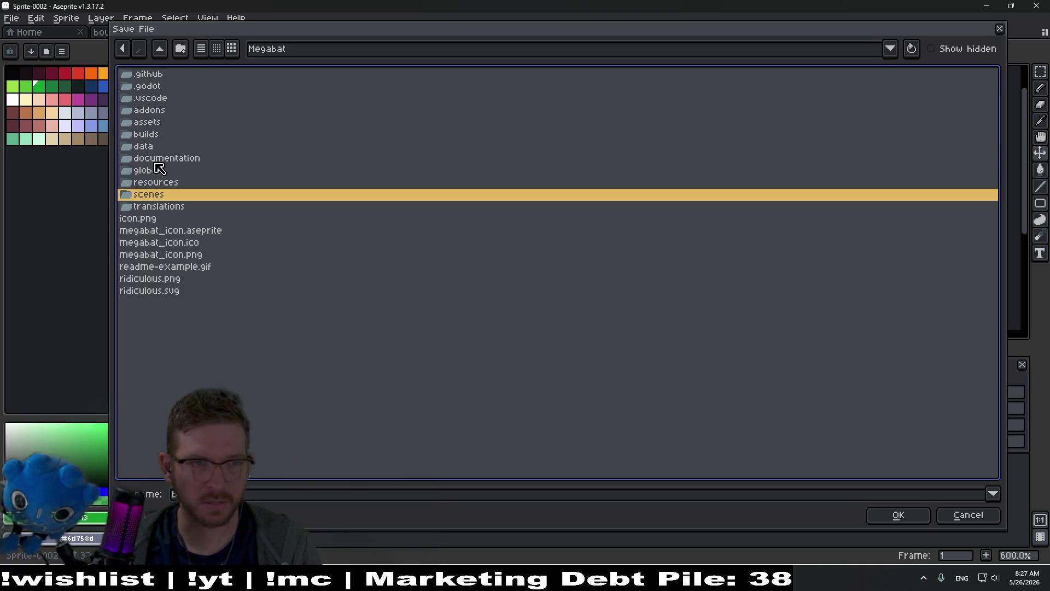
double_click(157, 123)
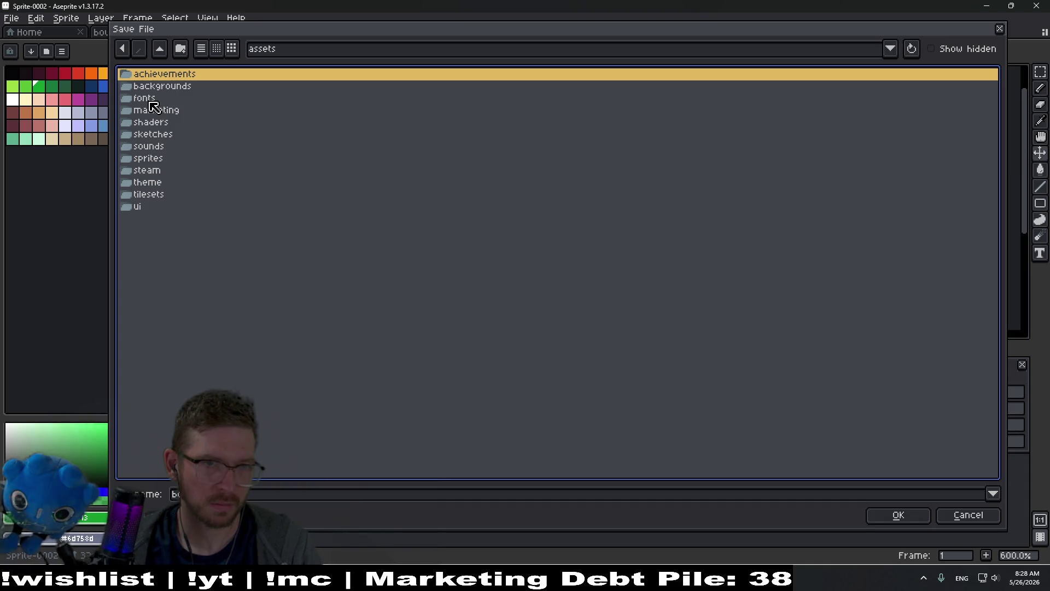
double_click(152, 159)
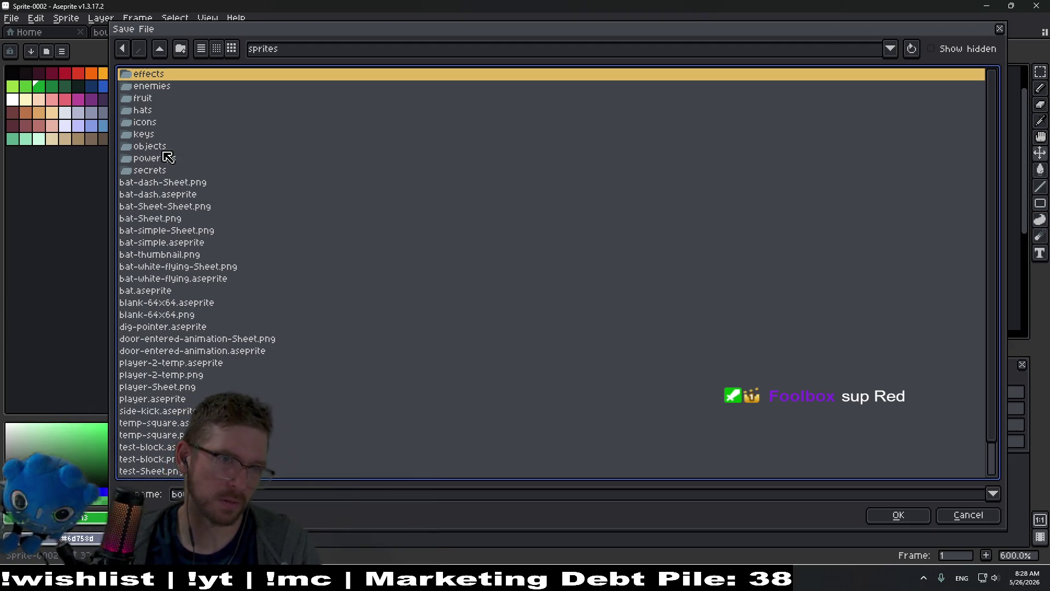
double_click(163, 146)
double_click(162, 219)
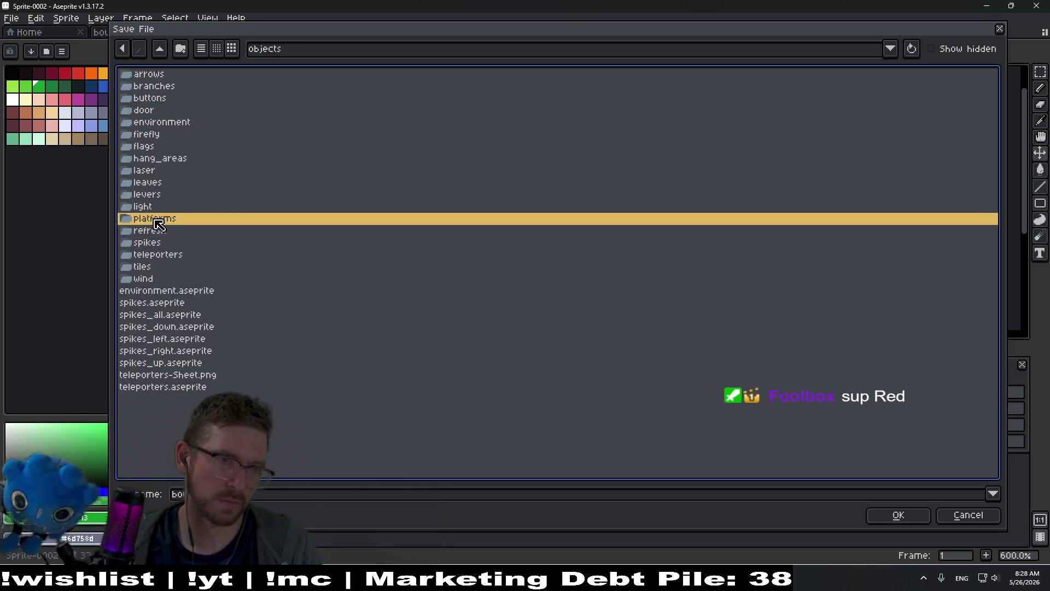
click(180, 494)
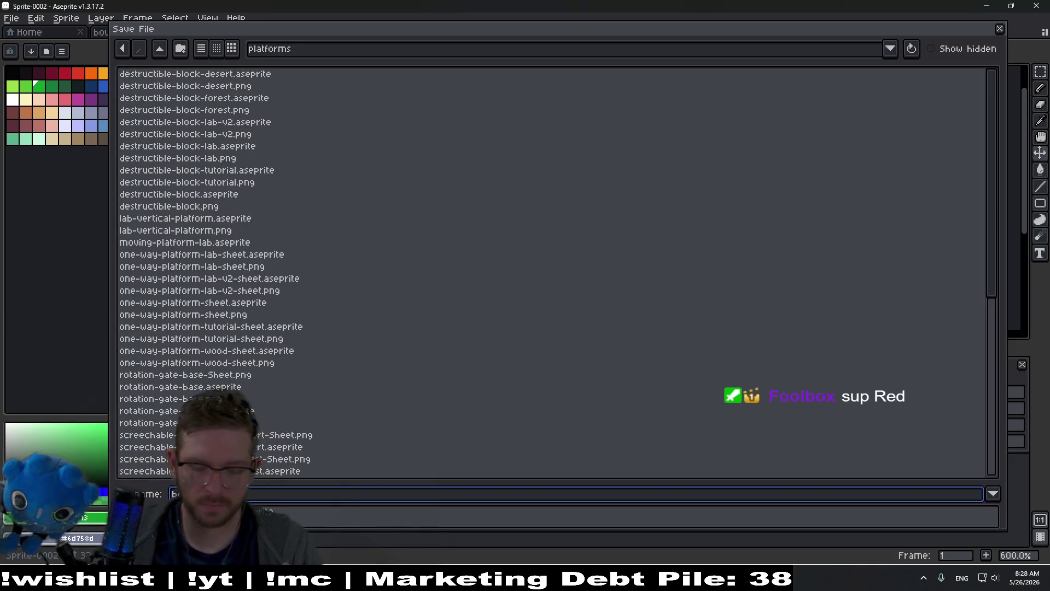
key(Escape)
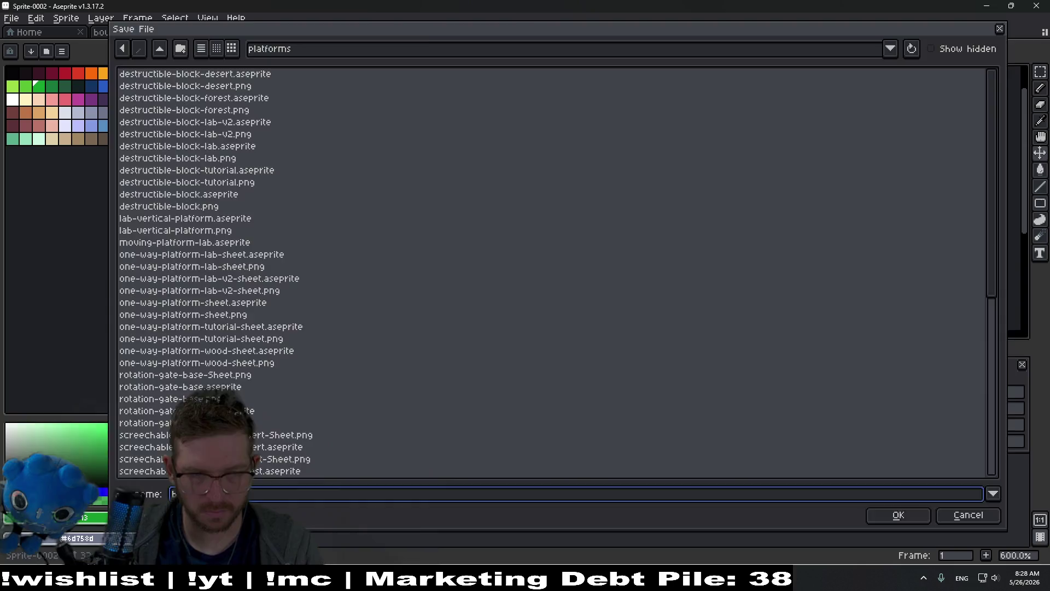
key(Return)
- Dismiss the sprite sheet export and switch back to Godot
key(ctrl+e)
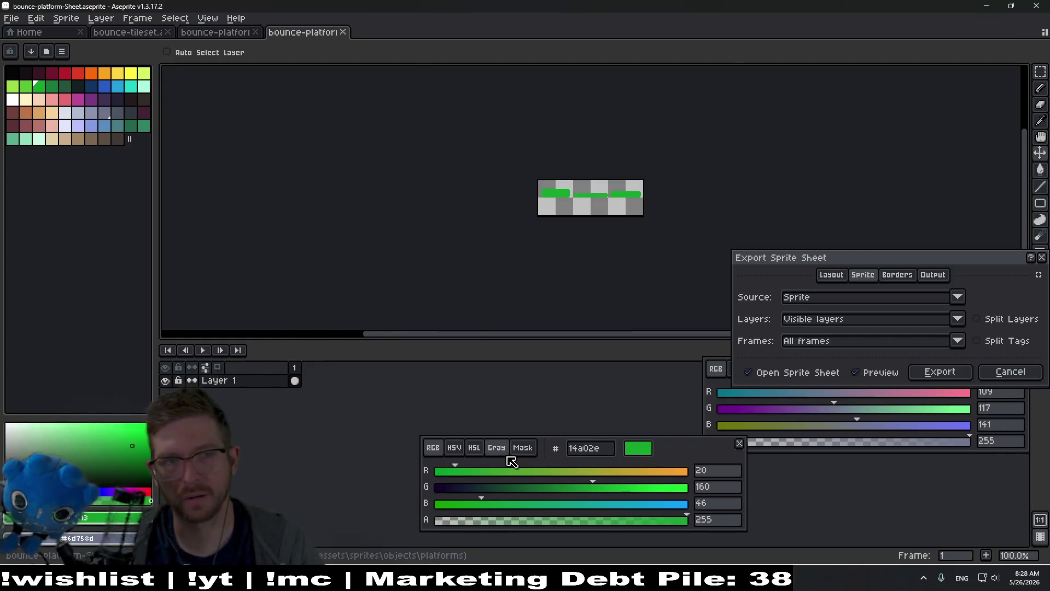
key(Escape)
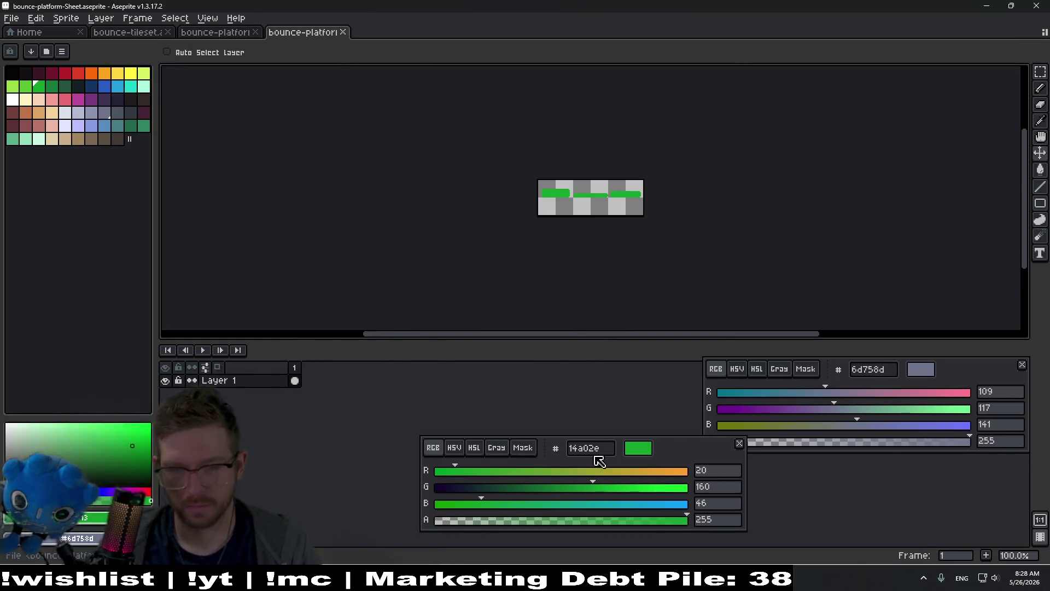
key(alt+Tab)
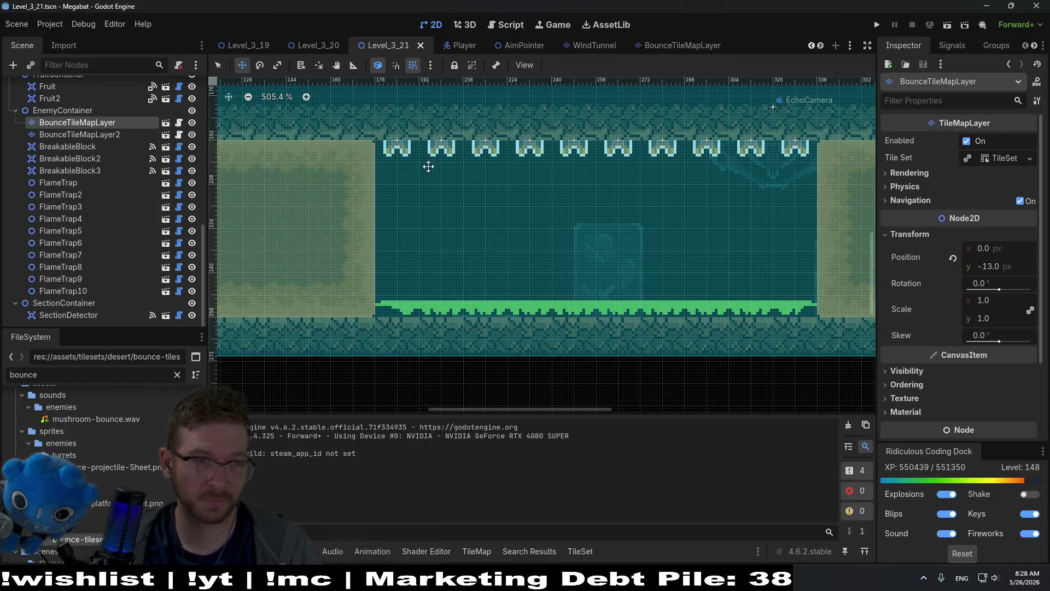
- Delete BounceTileMapLayer and BounceTileMapLayer2 from Level_3_21, then open the BounceTileMapLayer scene
click(92, 135)
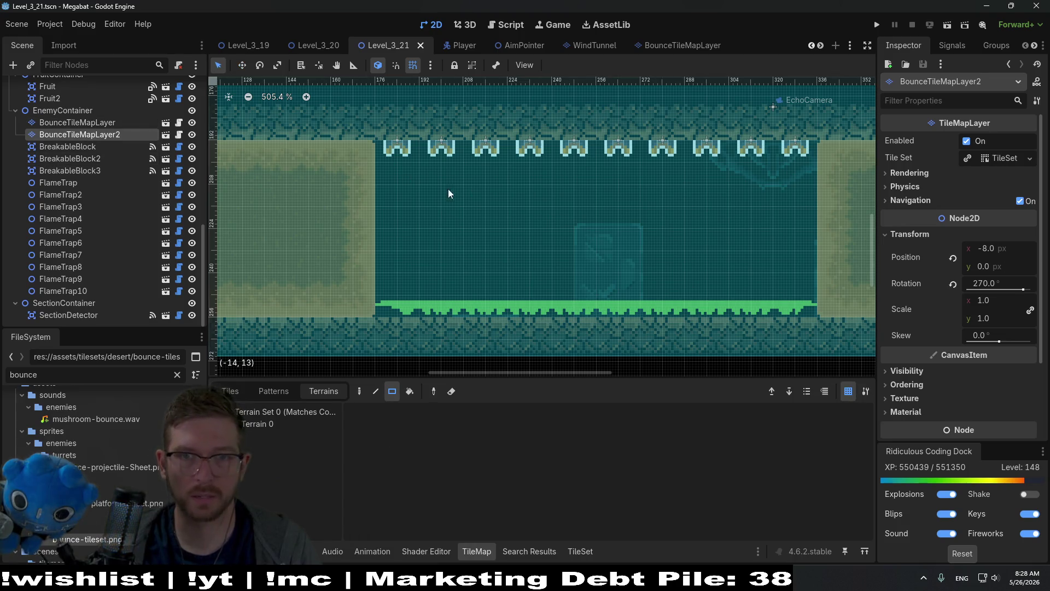
click(684, 43)
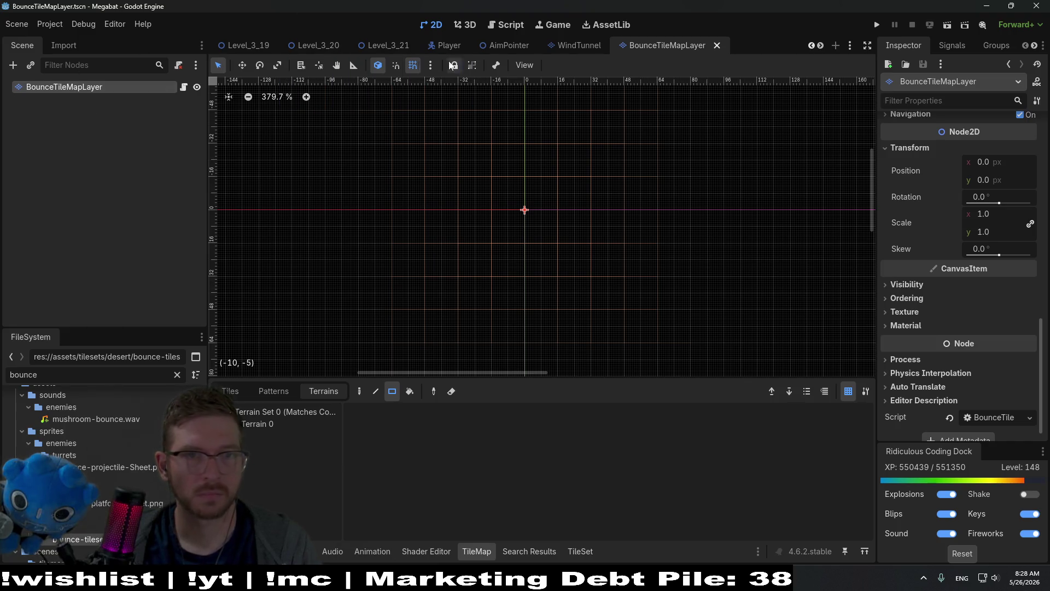
click(366, 47)
ctrl+click(82, 122)
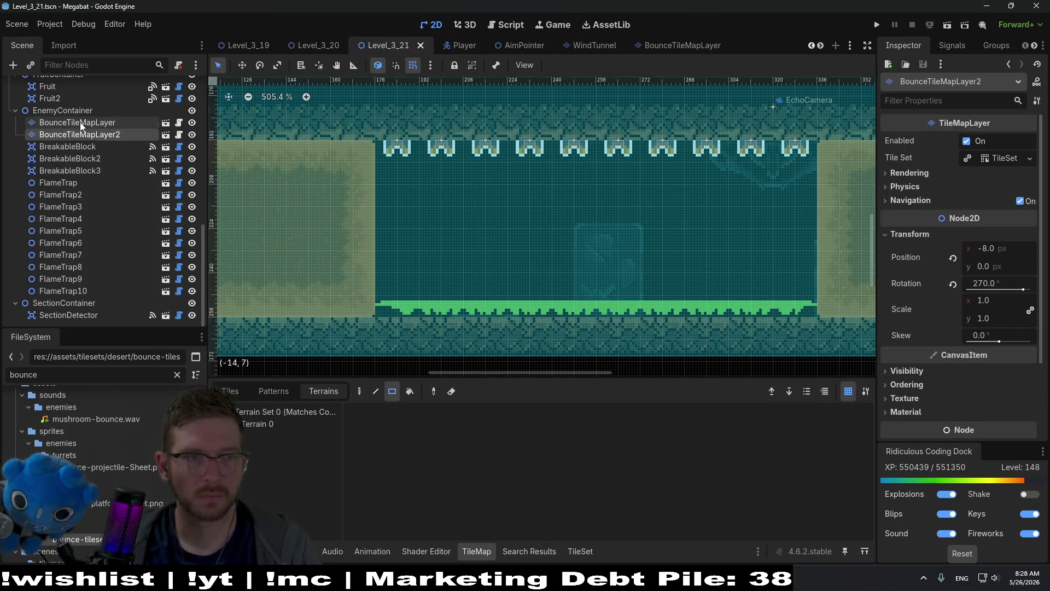
key(Delete)
key(Return)
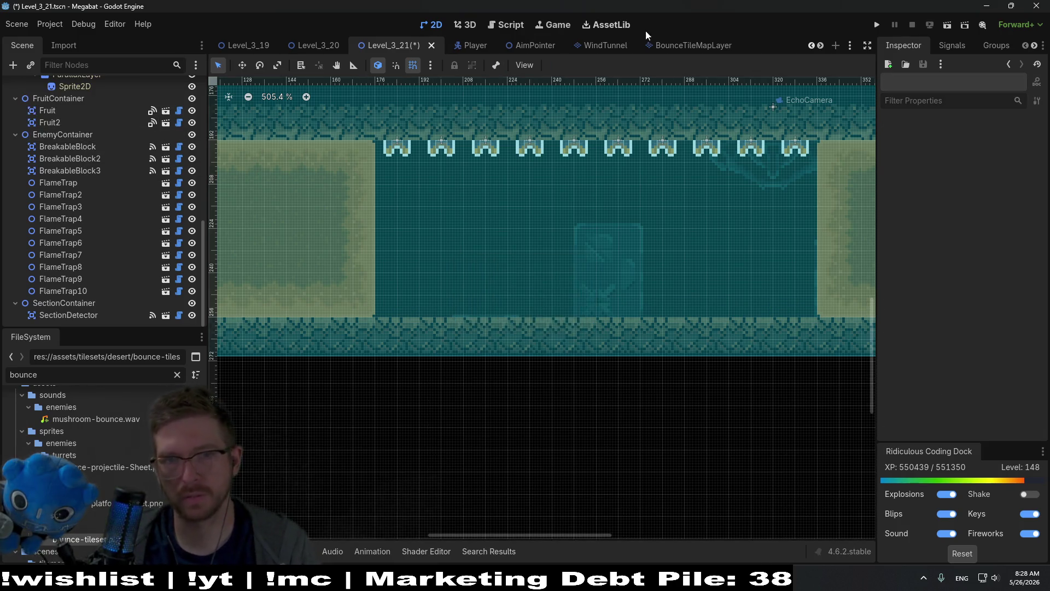
click(676, 43)
key(ctrl+s)
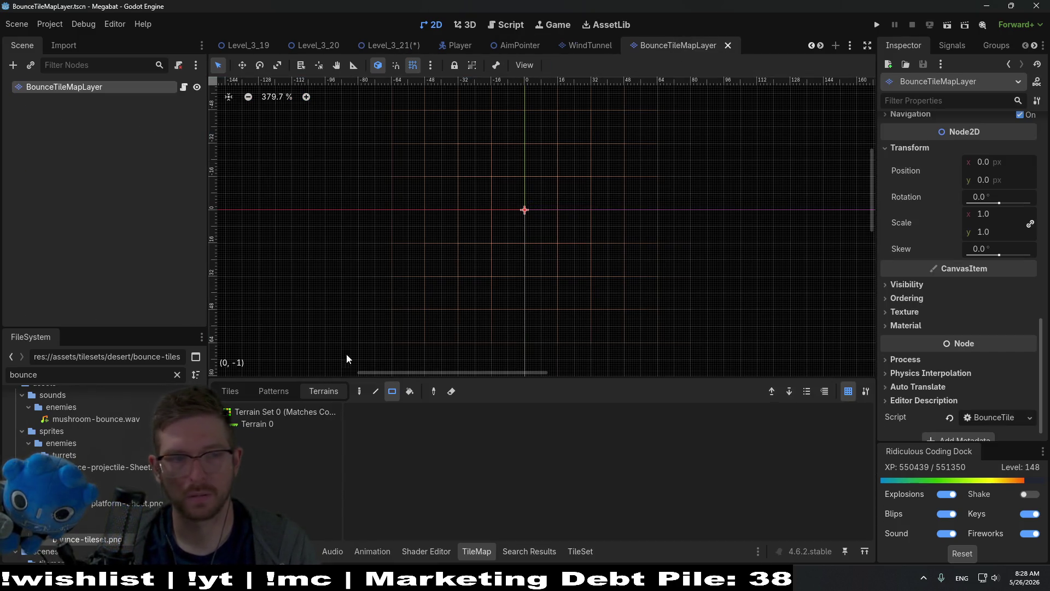
- Filter the FileSystem dock for 'bounce' and select BounceTileMapLayer.gd
click(117, 377)
scroll(103, 475, down, 2)
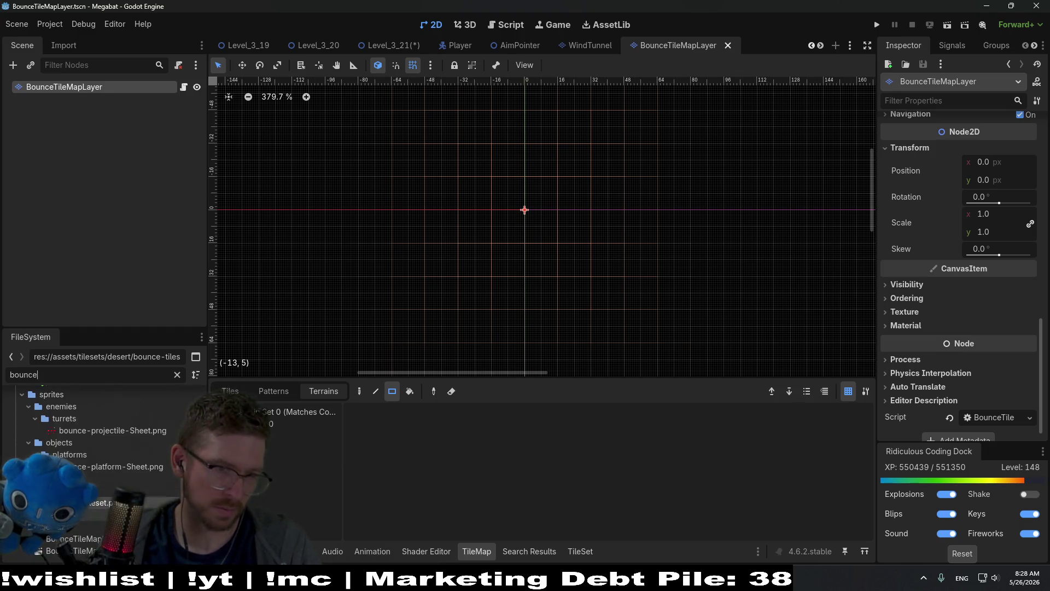
scroll(63, 405, up, 3)
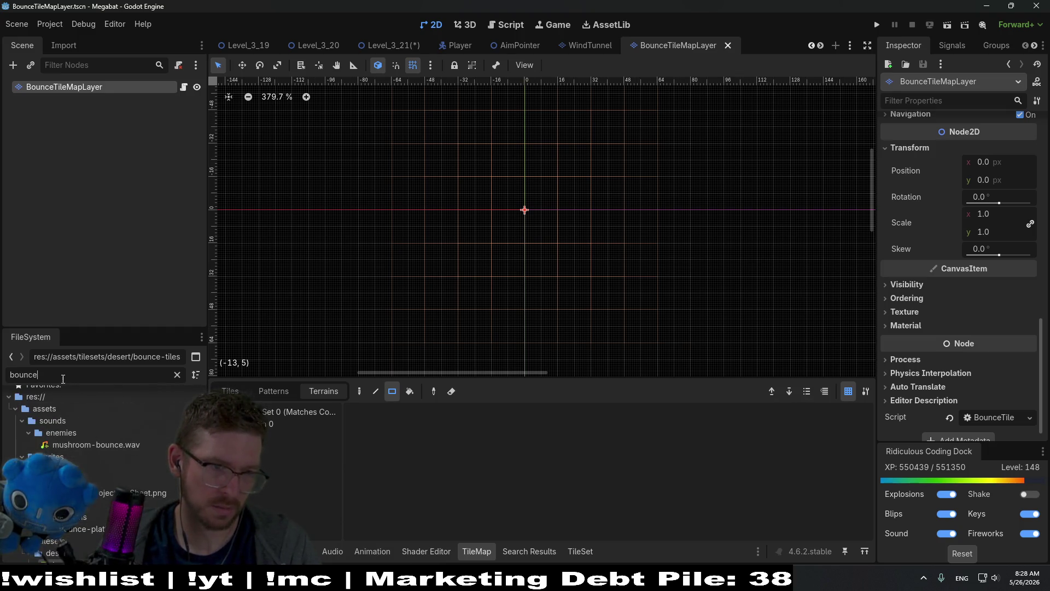
text(000)
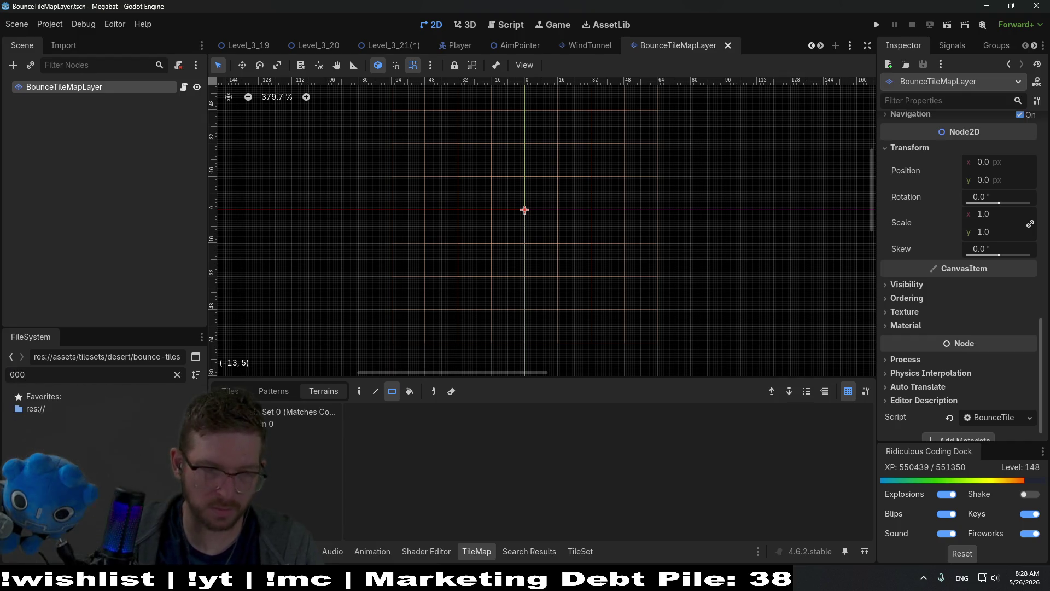
text(2)
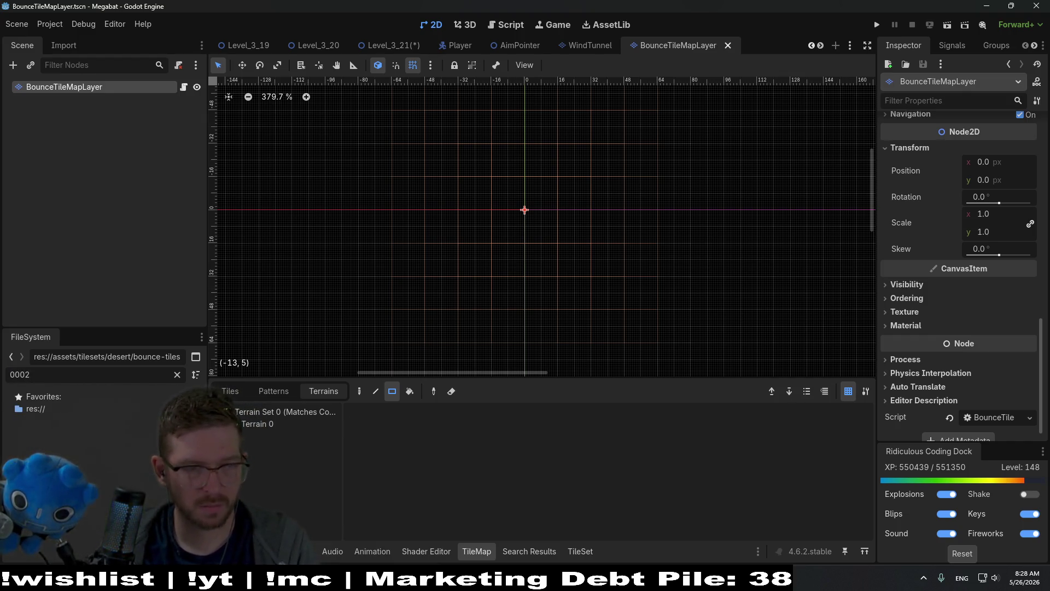
key(BackSpace)
key(BackSpace)
key(BackSpace)
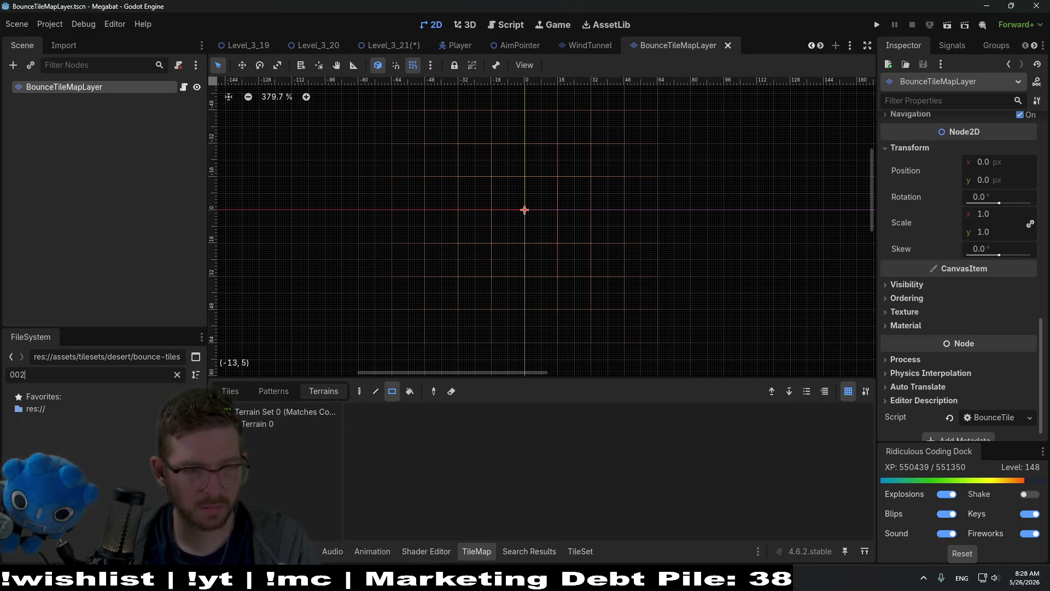
key(BackSpace)
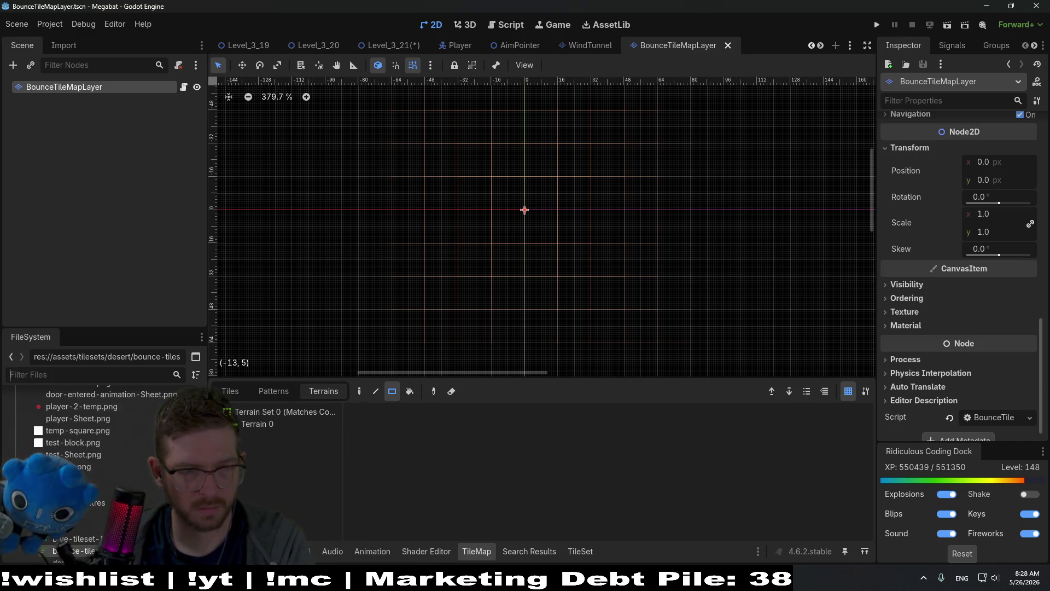
text(boun)
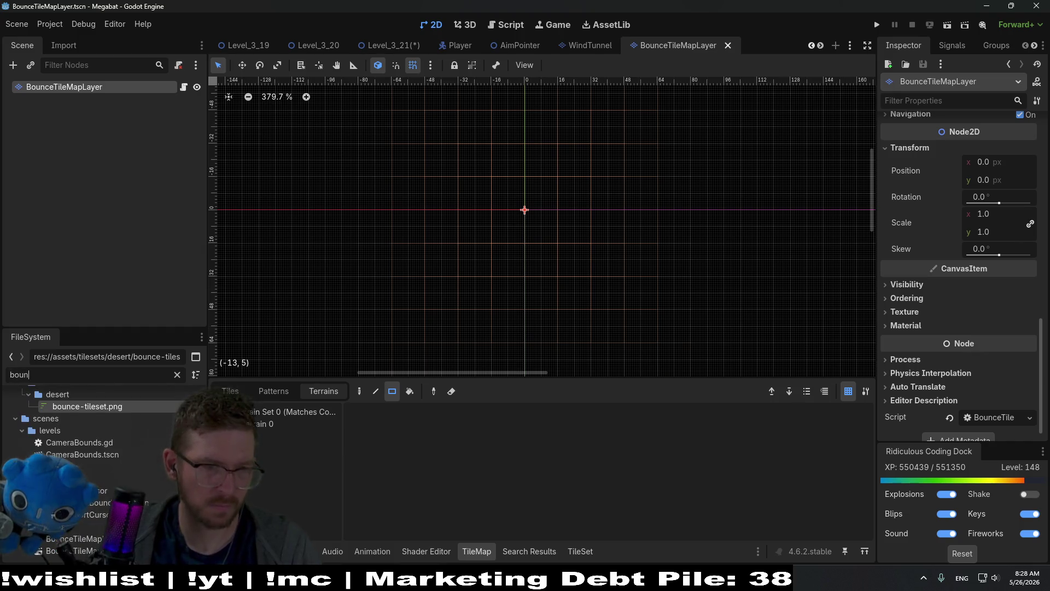
text(ce)
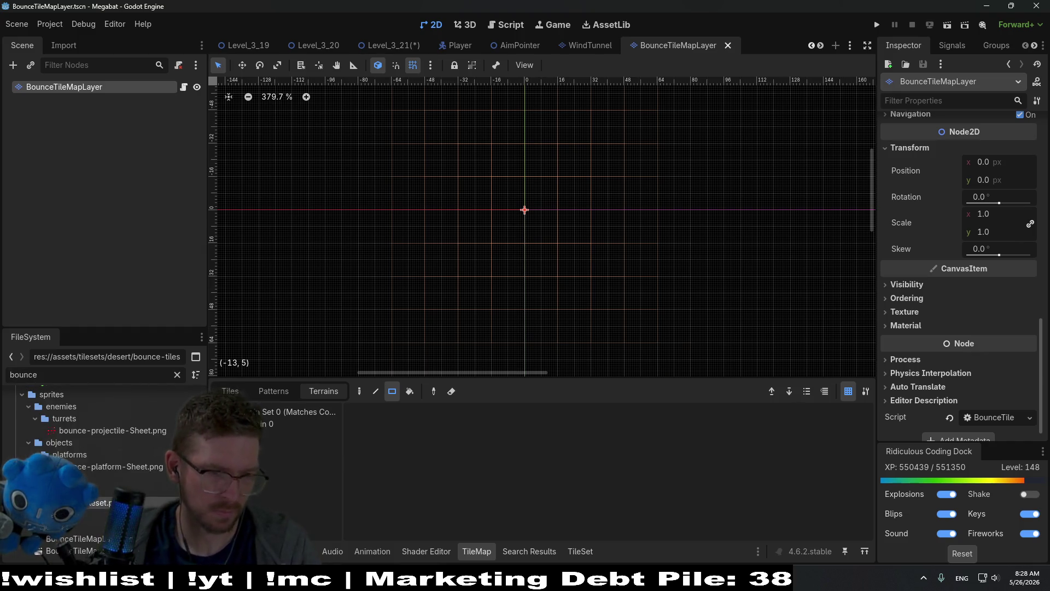
click(111, 538)
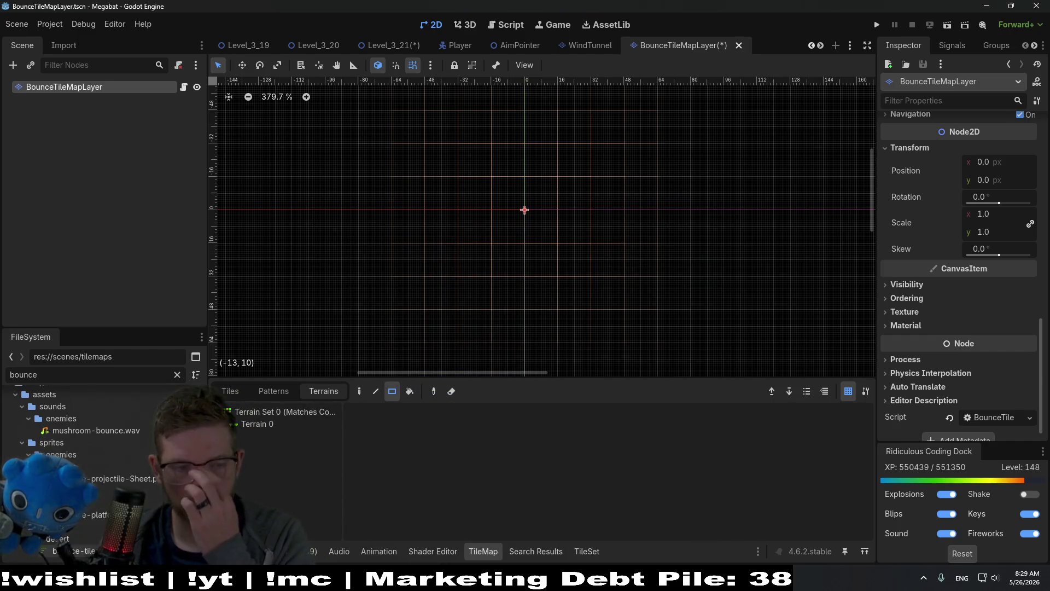
- Switch to Level_3_21 and save it
click(392, 45)
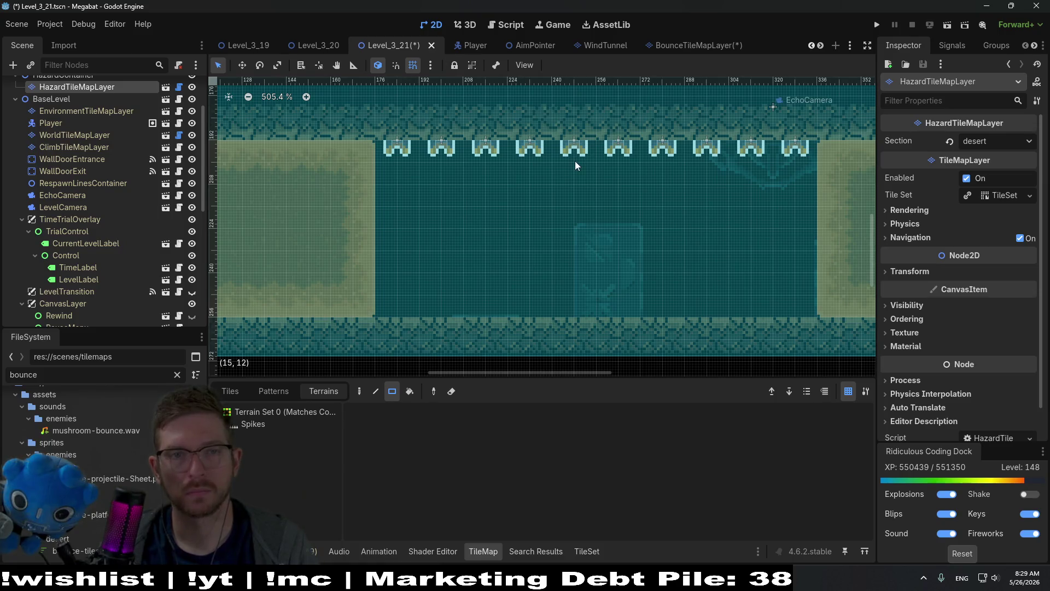
key(ctrl+s)
scroll(598, 210, down, 2)
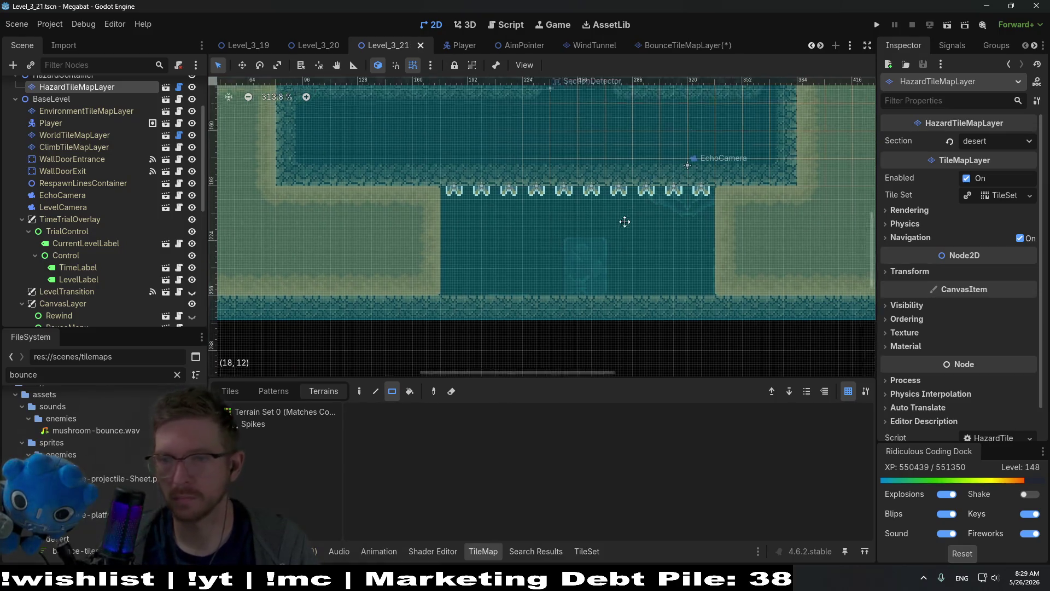
- Close BounceTileMapLayer without saving, plus the WindTunnel, DigTileMapLayer and AimPointer tabs
scroll(624, 221, up, 2)
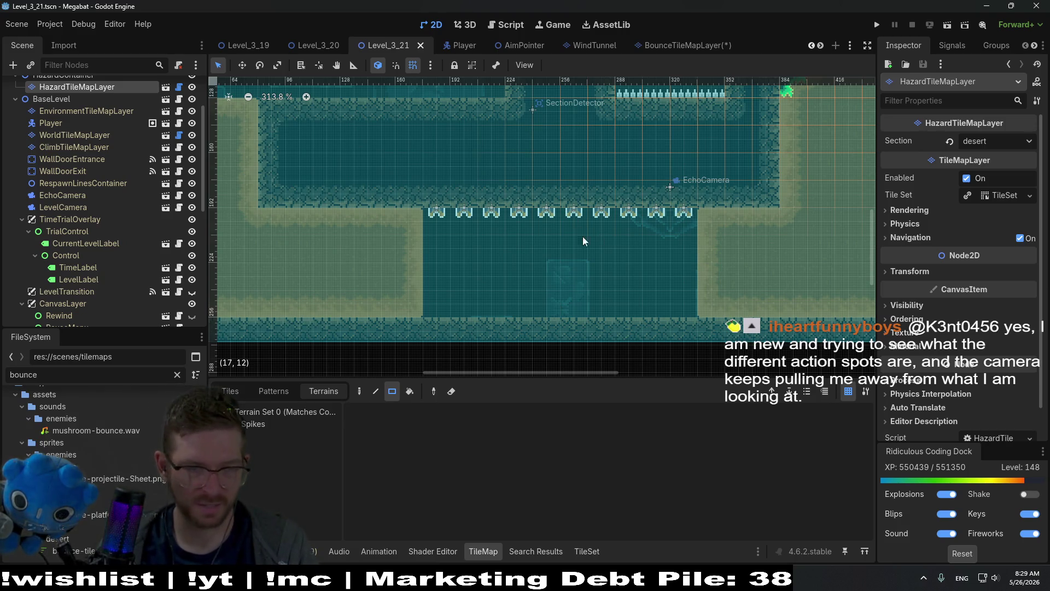
click(665, 45)
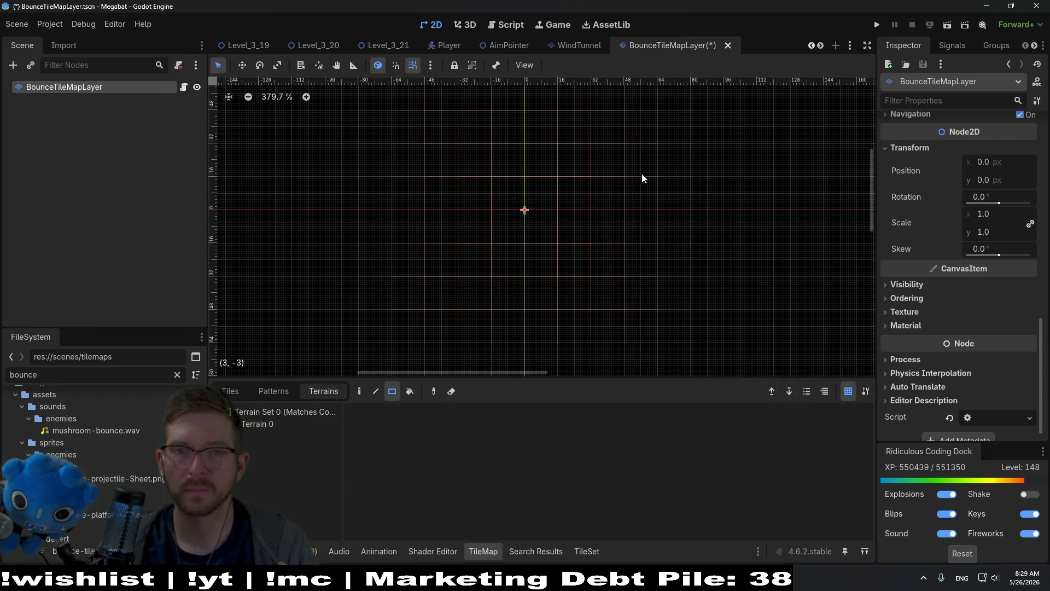
click(728, 44)
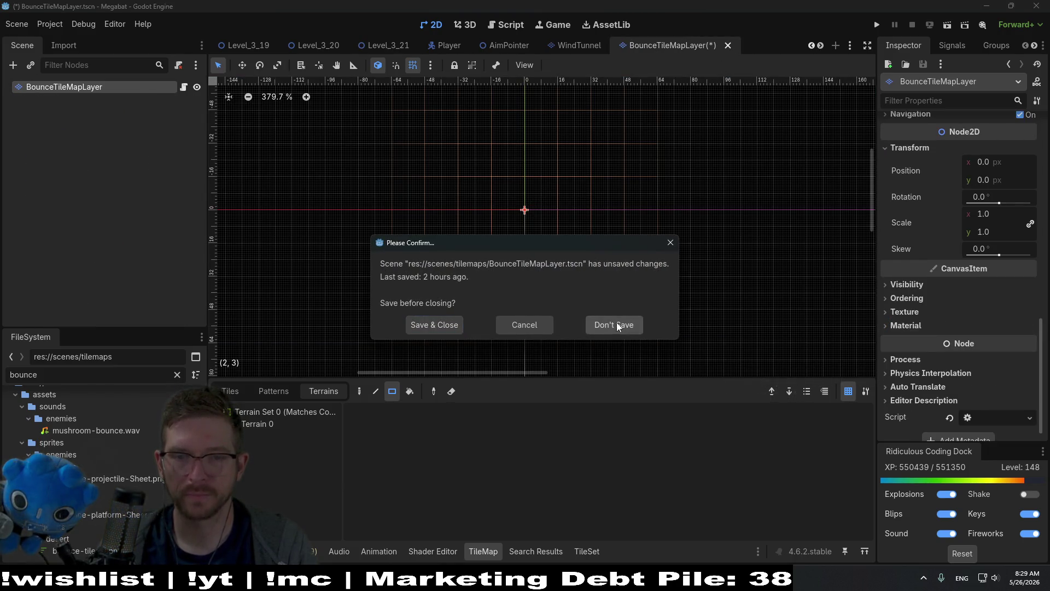
click(616, 322)
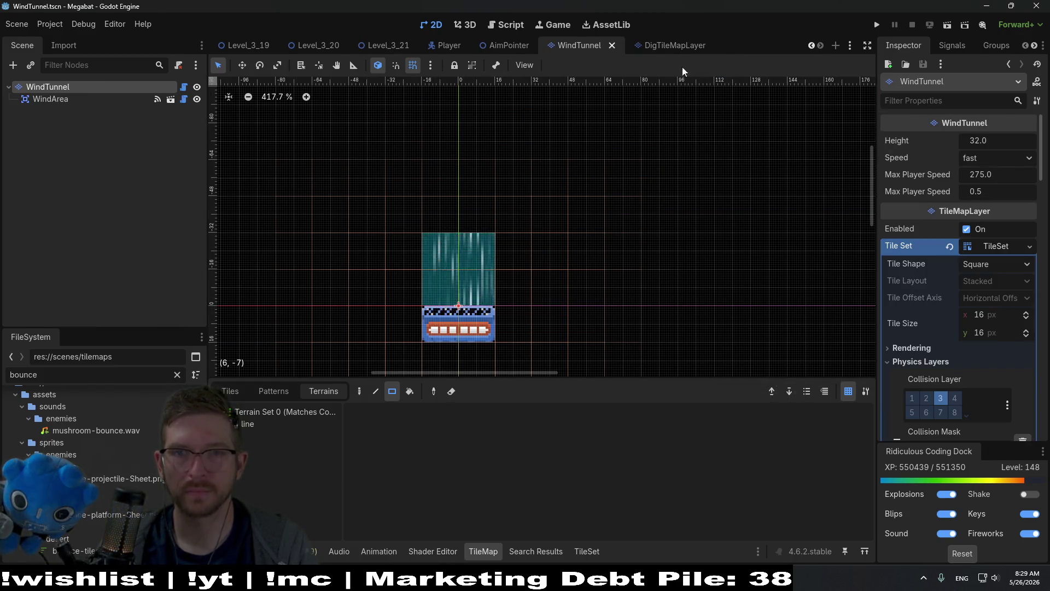
middle_click(590, 47)
click(756, 48)
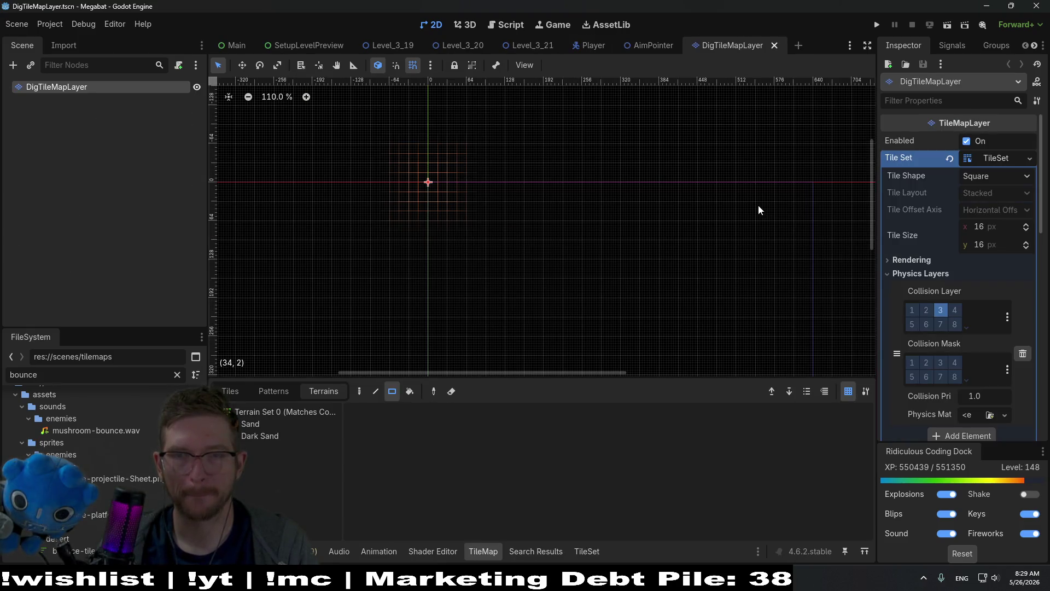
middle_click(734, 48)
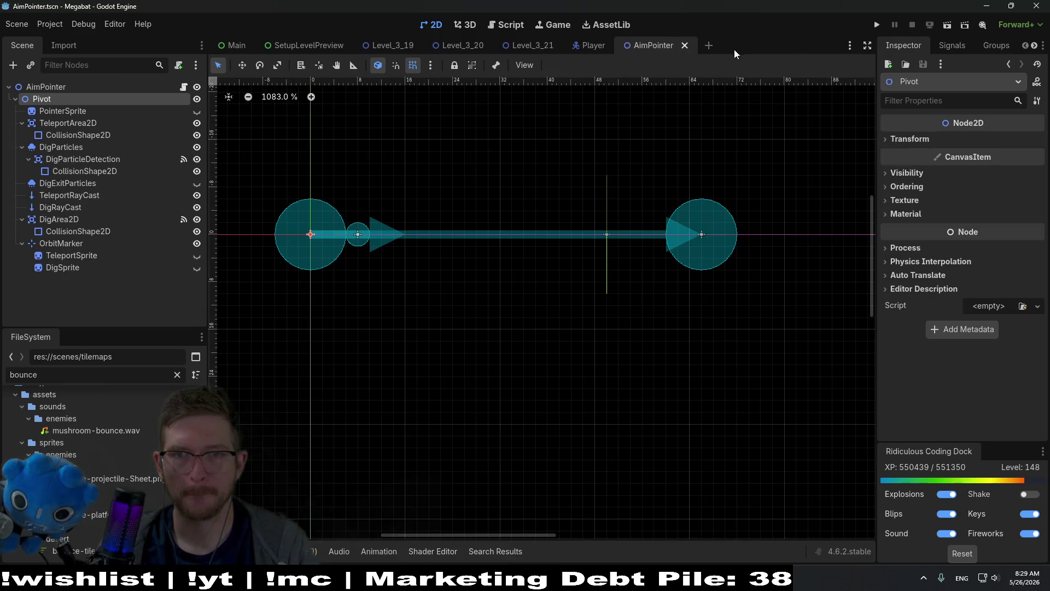
middle_click(658, 46)
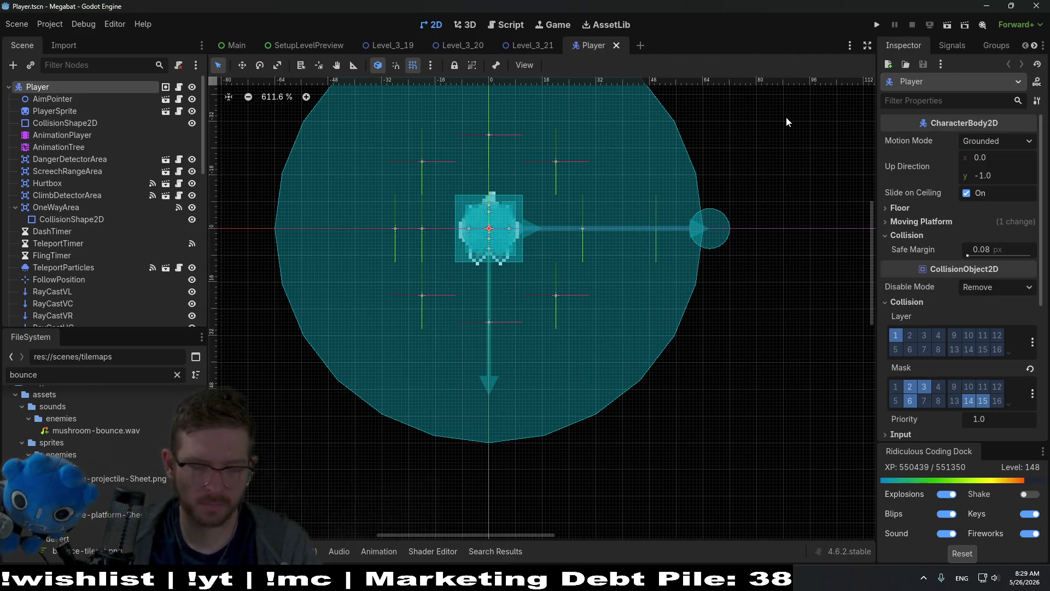
- Add a StaticBody2D child to Player, undo it, and open a new empty scene
click(13, 67)
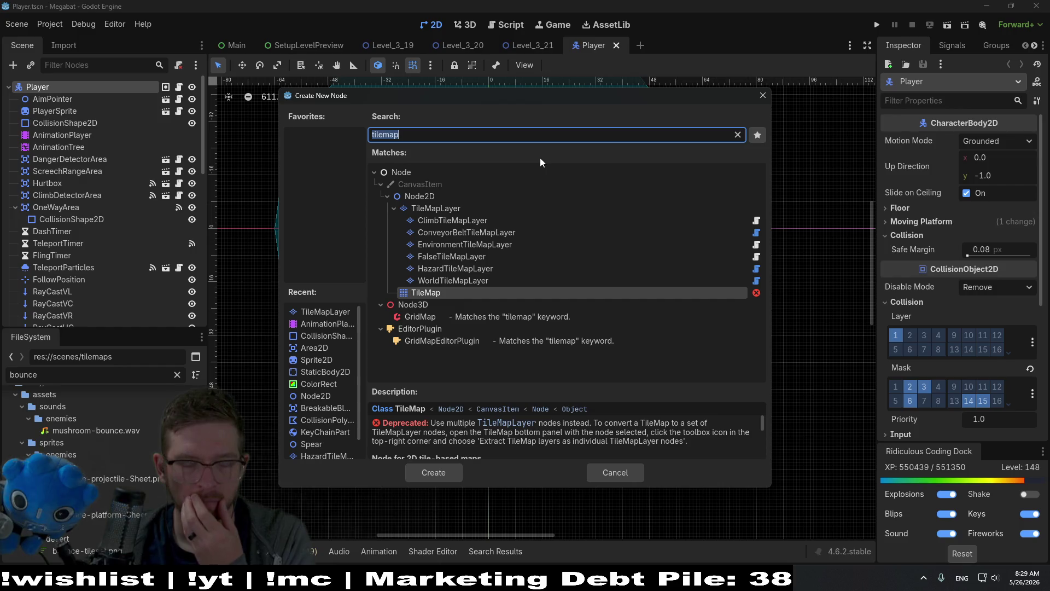
text(area)
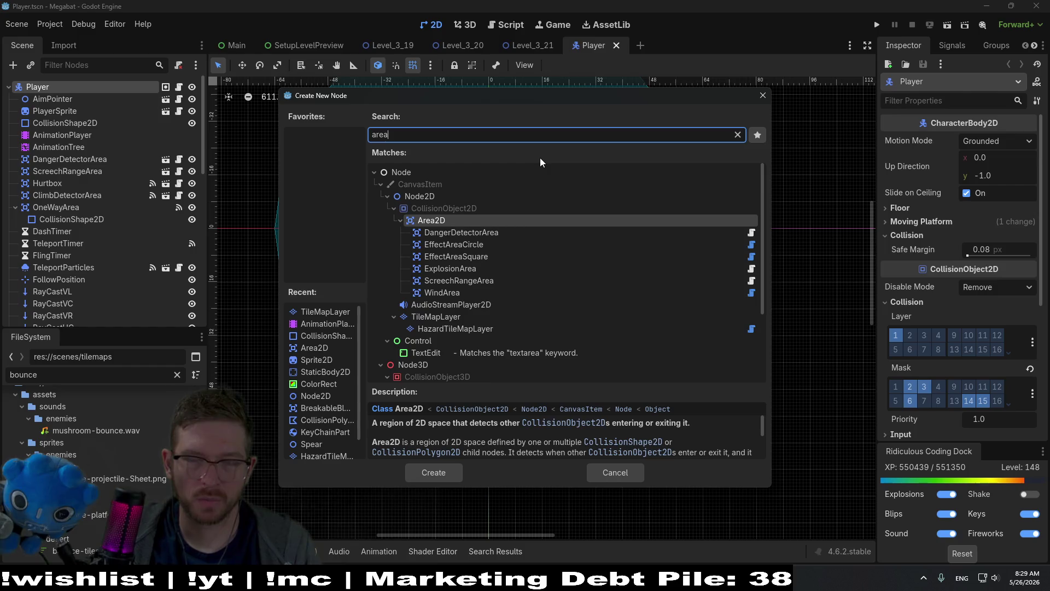
key(BackSpace)
key(BackSpace)
key(BackSpace)
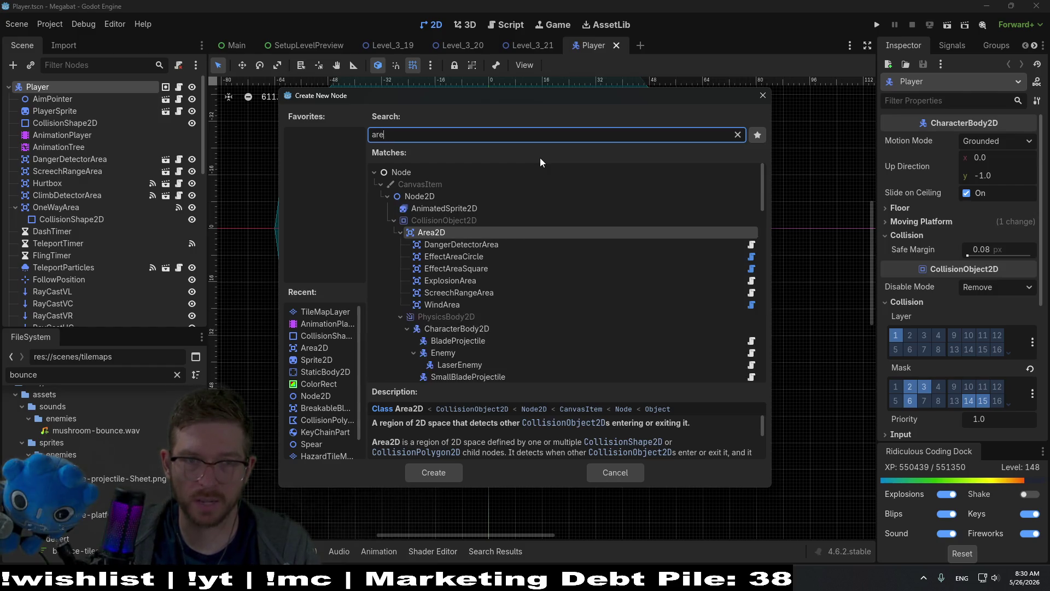
text(static)
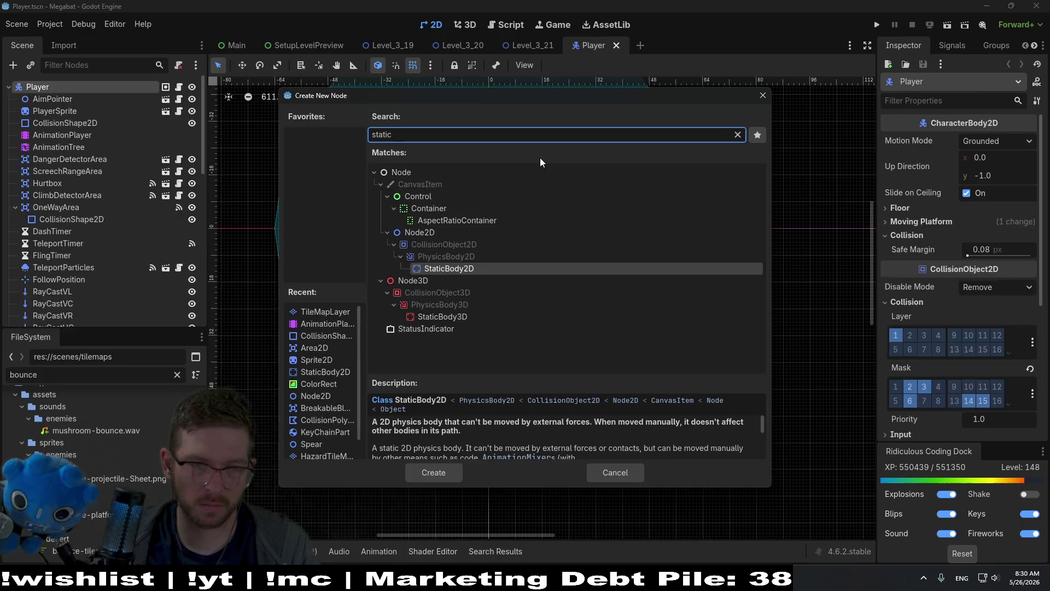
key(Return)
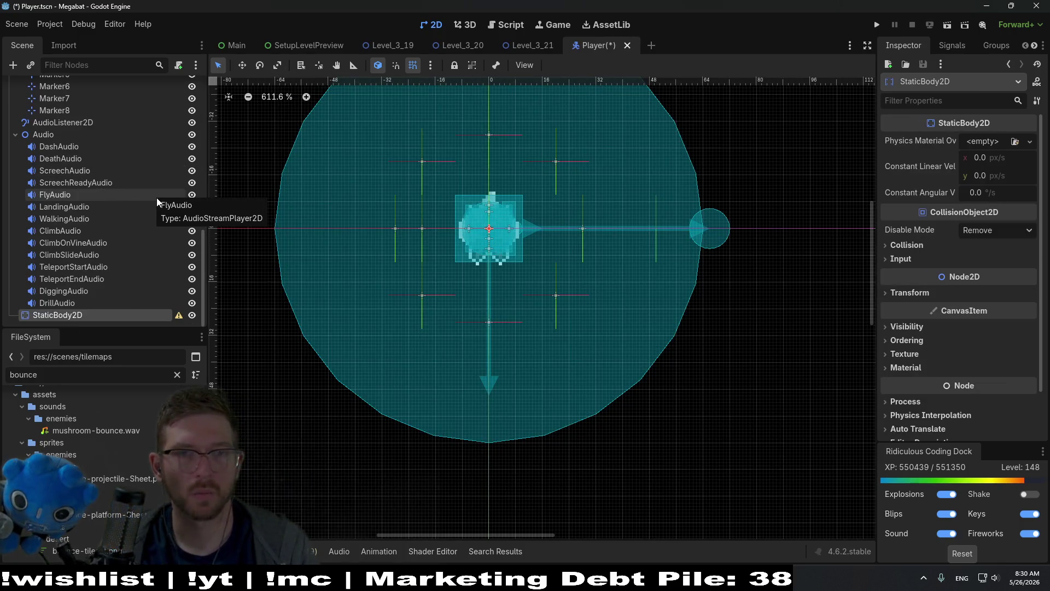
key(ctrl+z)
click(638, 49)
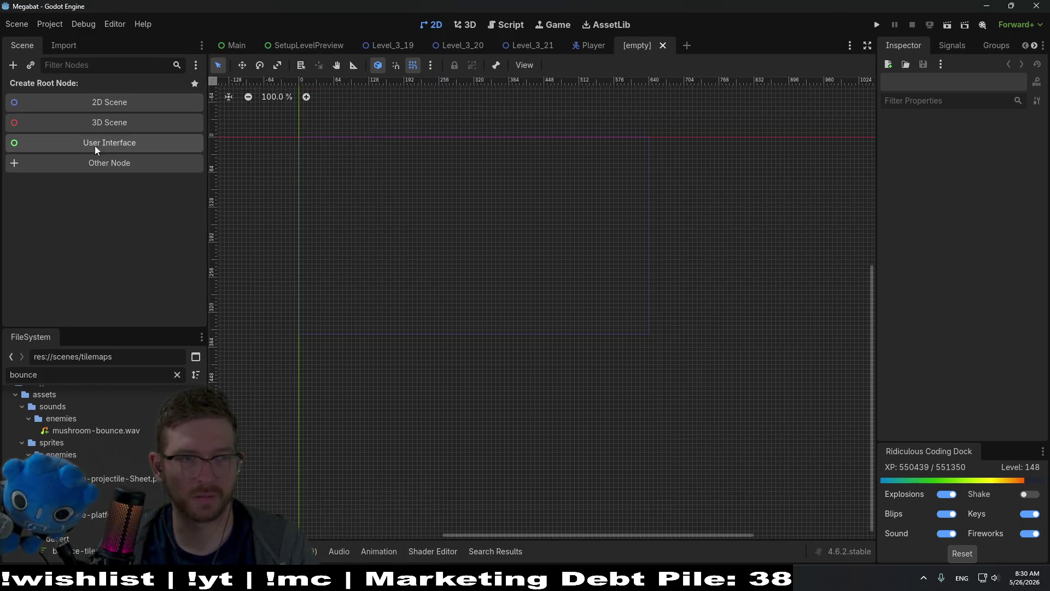
- Create a StaticBody2D as the scene root and rename it BouncePlatform
click(100, 163)
text(static)
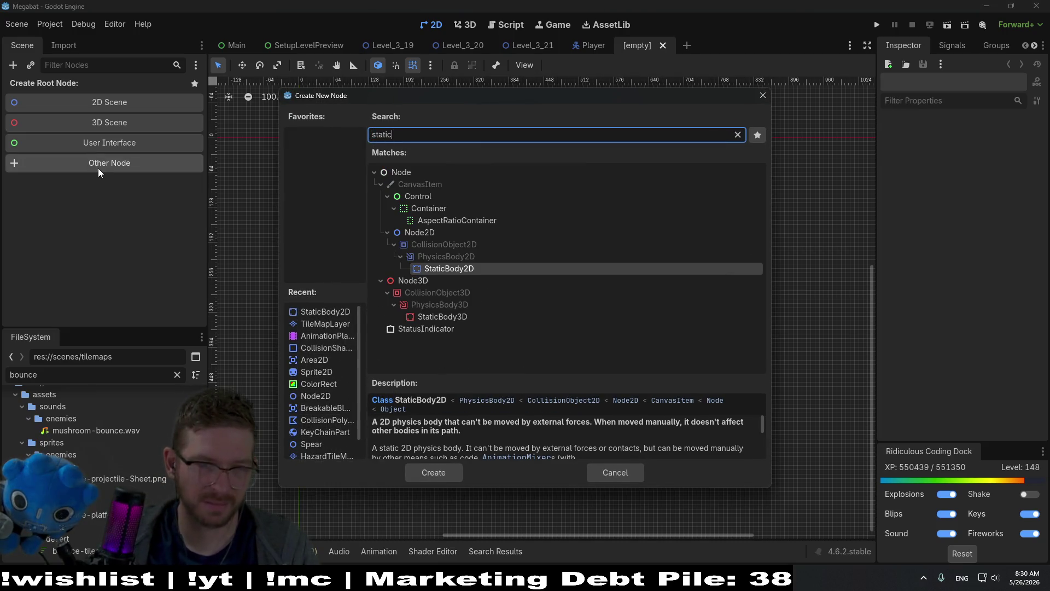
key(Return)
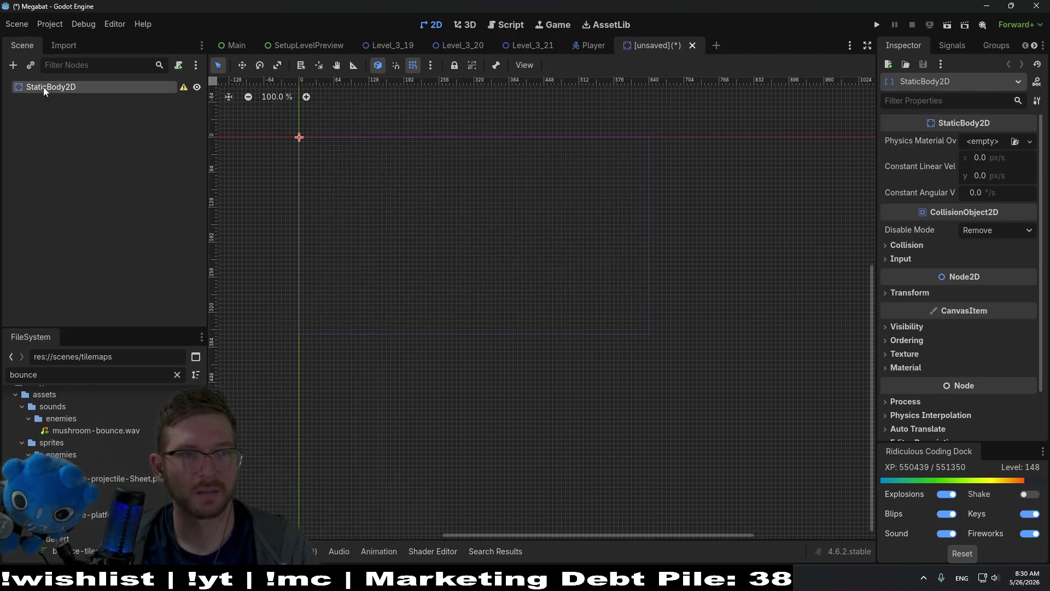
double_click(51, 88)
text(BouncePlatform)
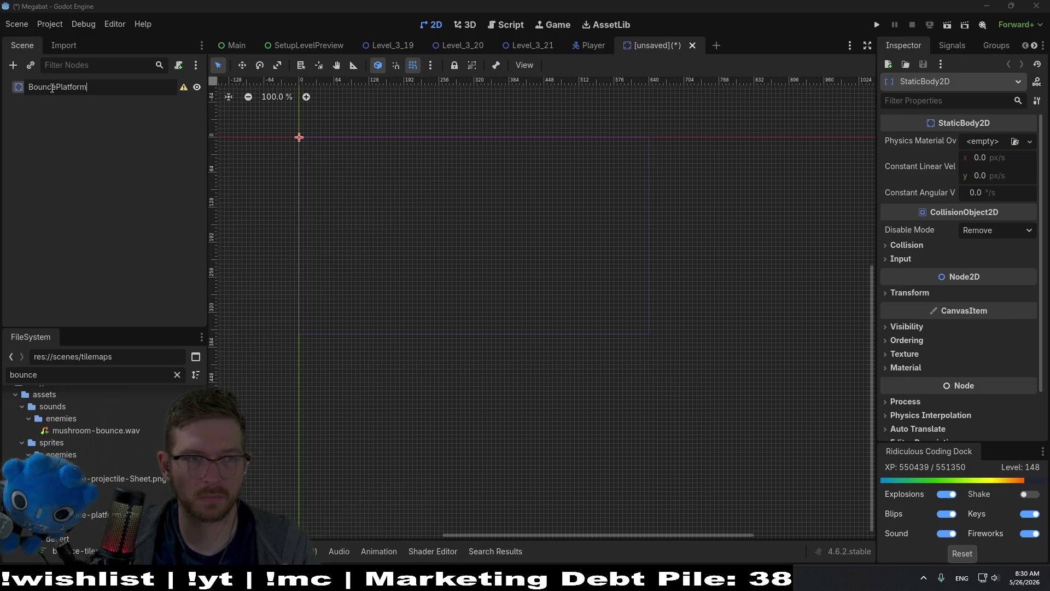
key(Return)
click(13, 66)
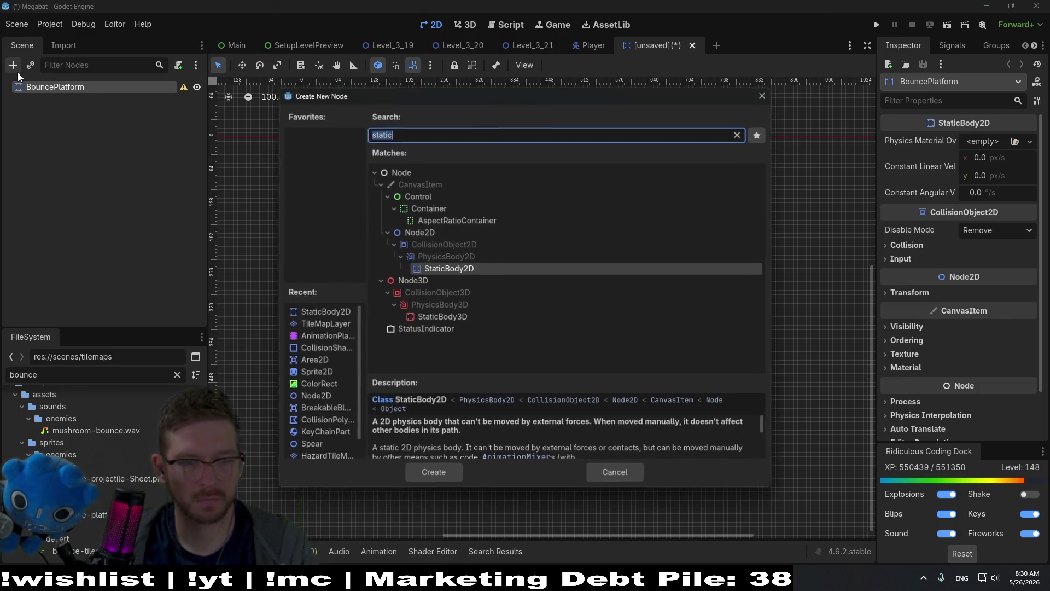
key(Escape)
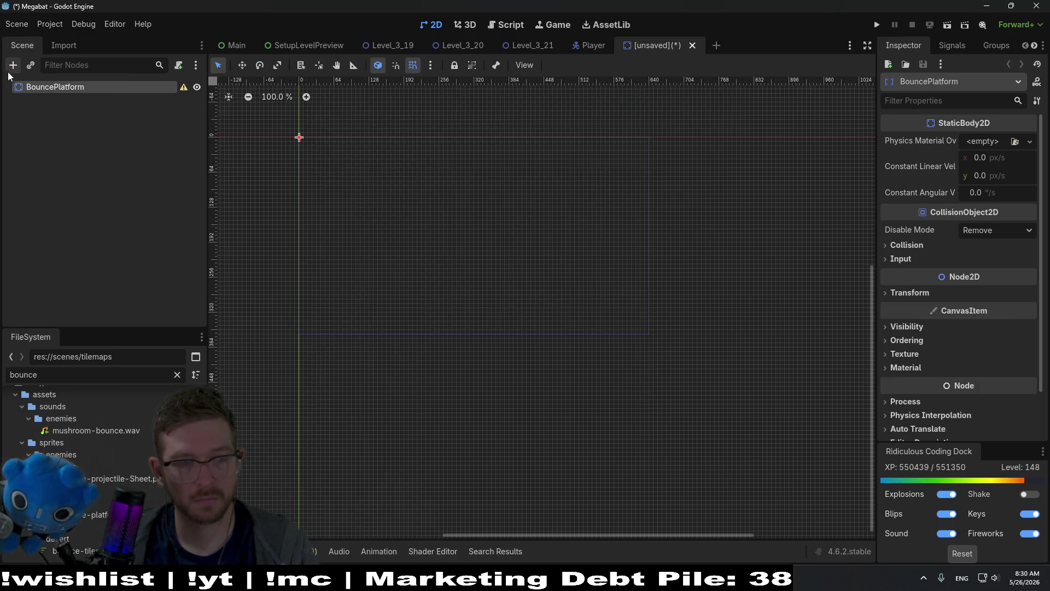
- Add a CollisionShape2D and a Sprite2D as children of BouncePlatform
key(ctrl+a)
text(collisionsha)
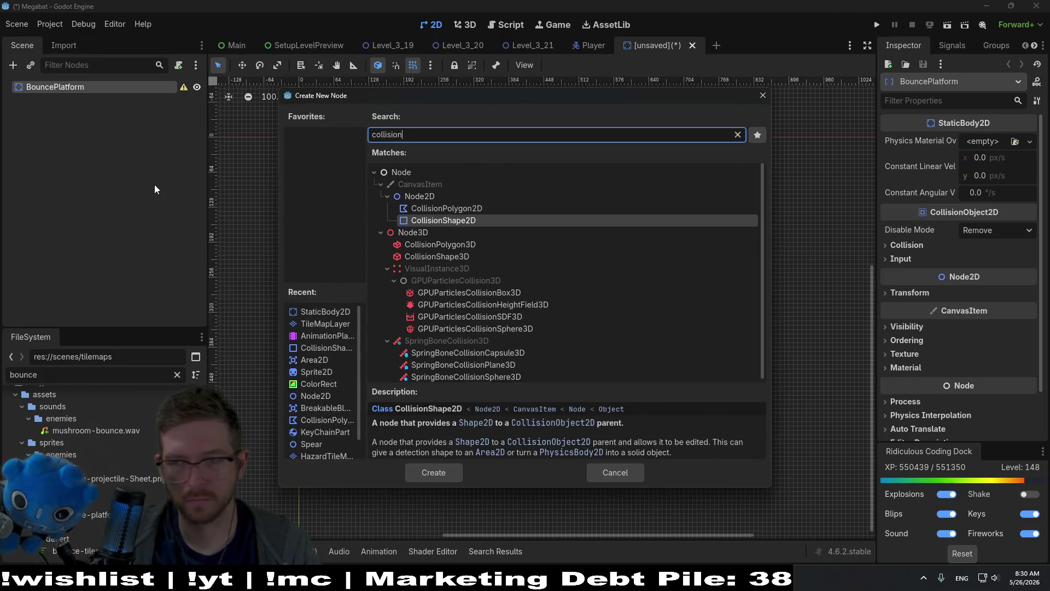
key(Return)
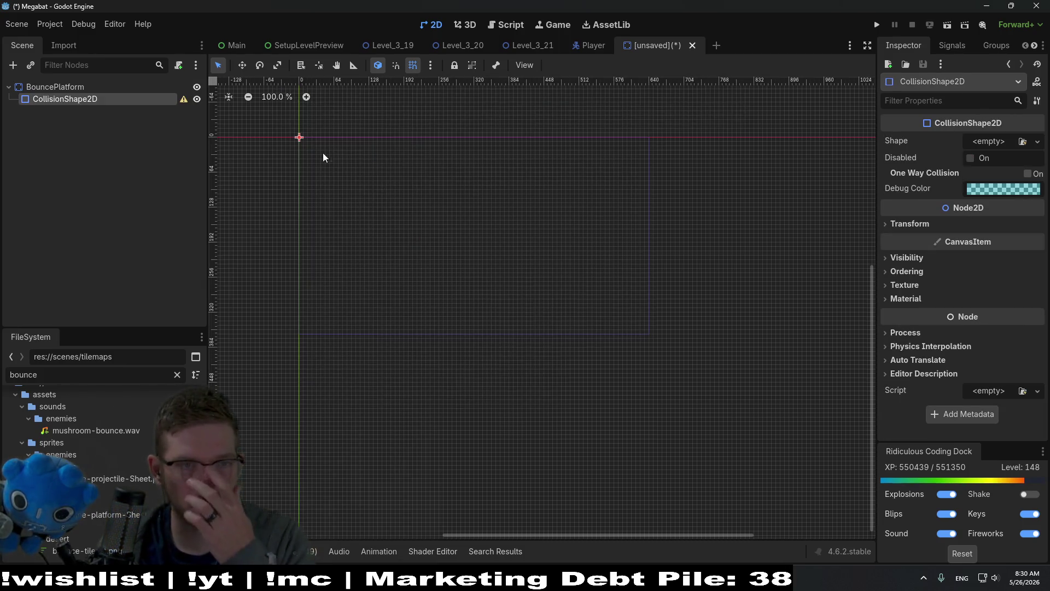
scroll(422, 190, up, 5)
click(89, 87)
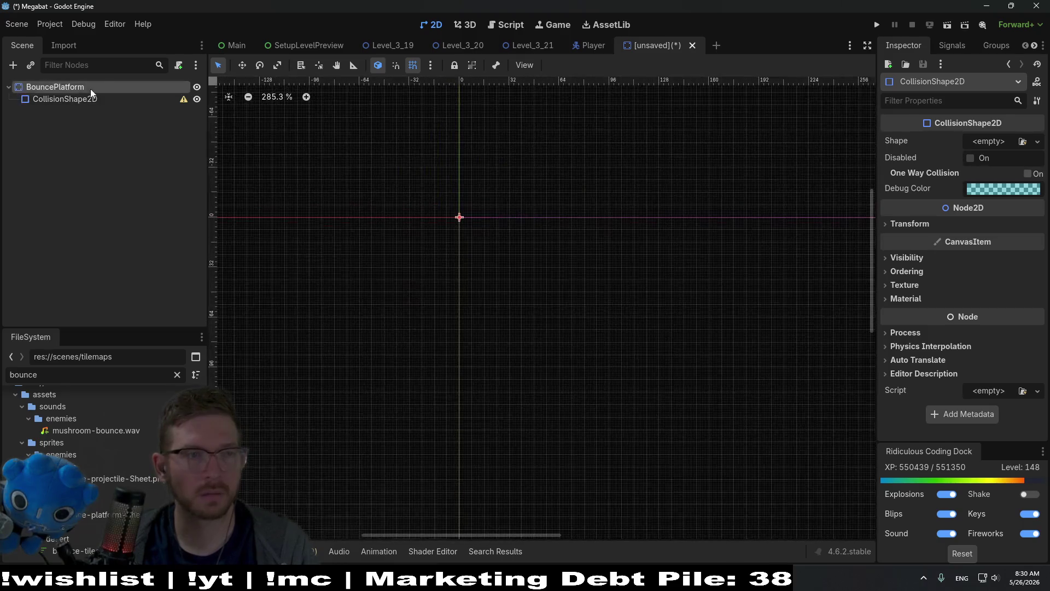
click(13, 66)
text(sprite)
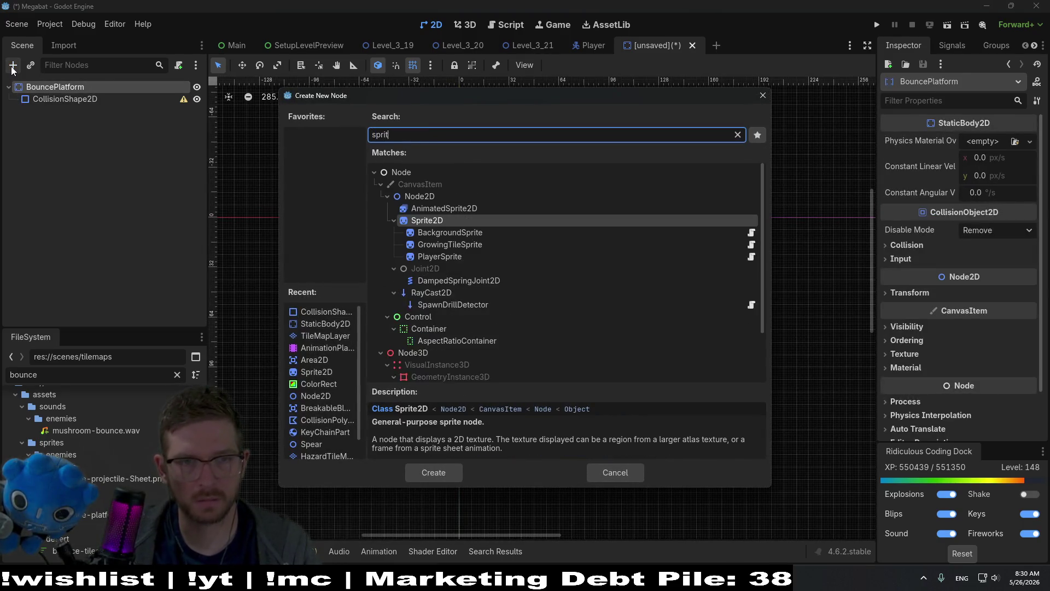
key(Return)
- Add an AnimationPlayer under Sprite2D, then reselect Sprite2D for editing
click(13, 65)
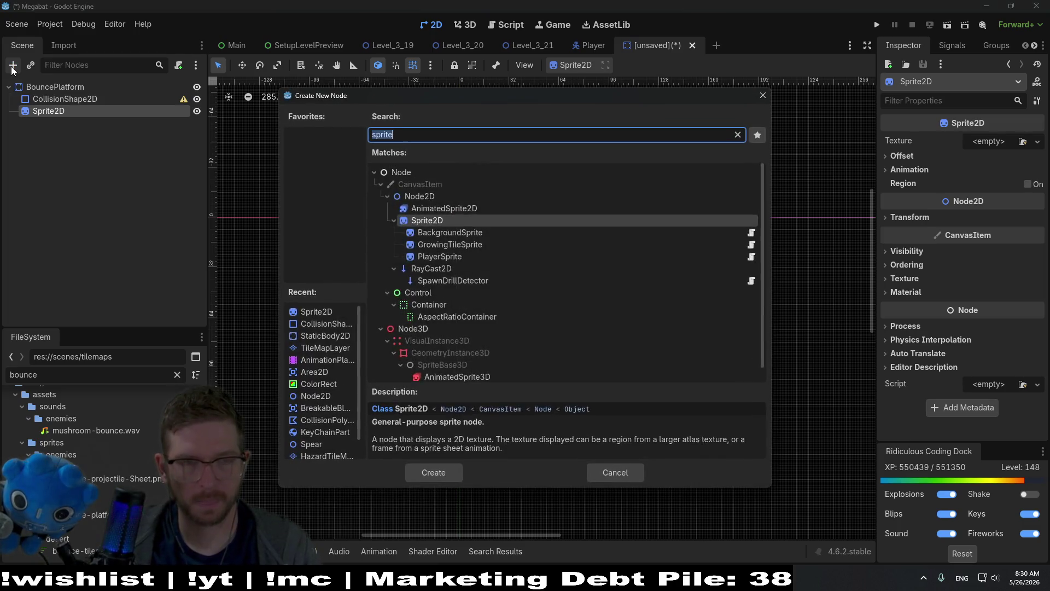
text(animationpl)
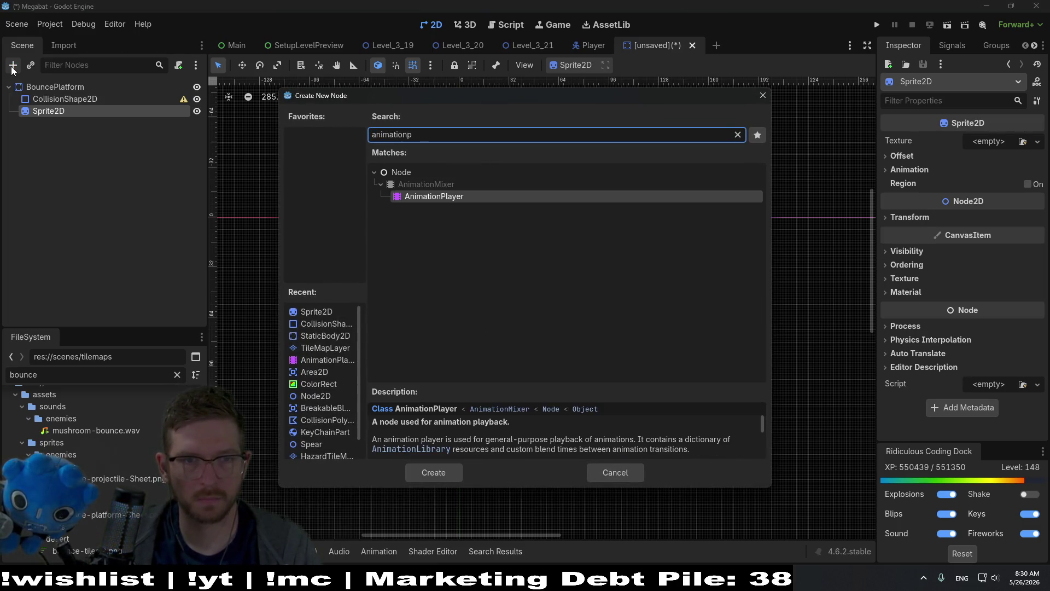
key(Return)
click(75, 100)
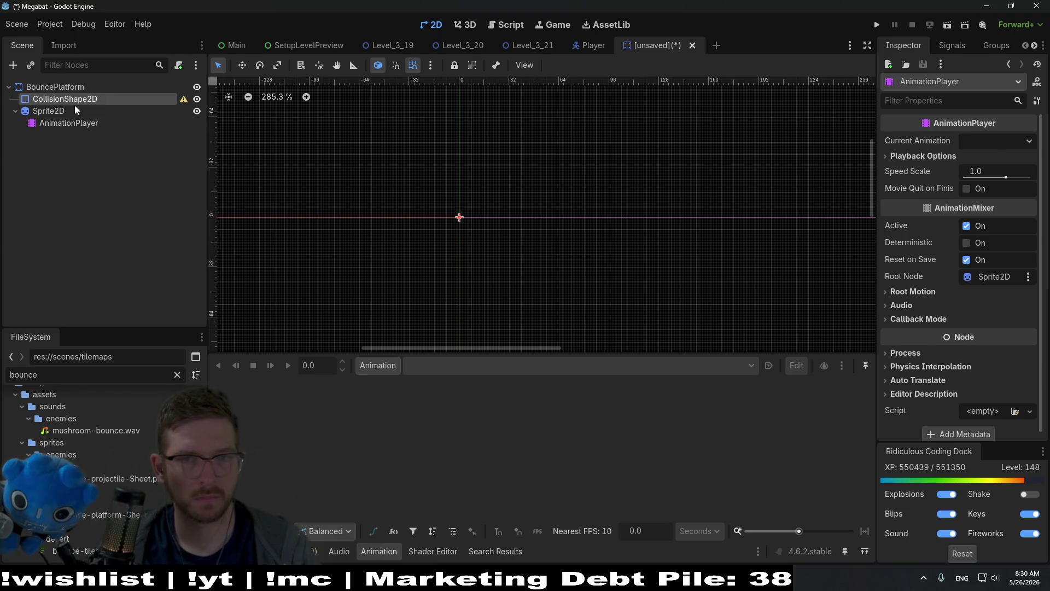
click(62, 124)
click(77, 109)
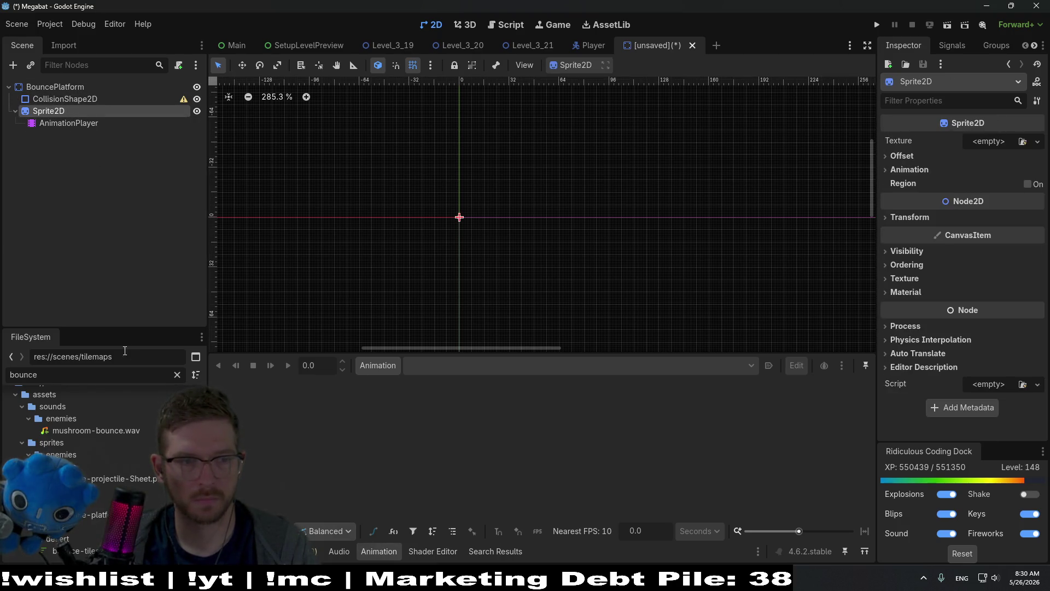
click(74, 550)
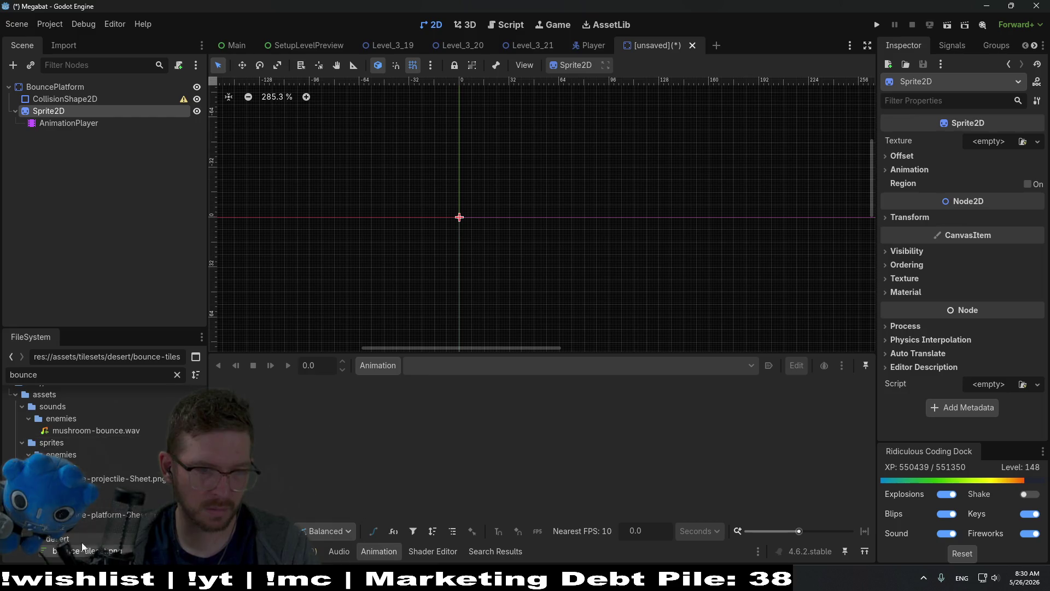
- Delete an unwanted file and assign the bounce platform sheet as Sprite2D's texture
click(57, 538)
key(Delete)
key(Return)
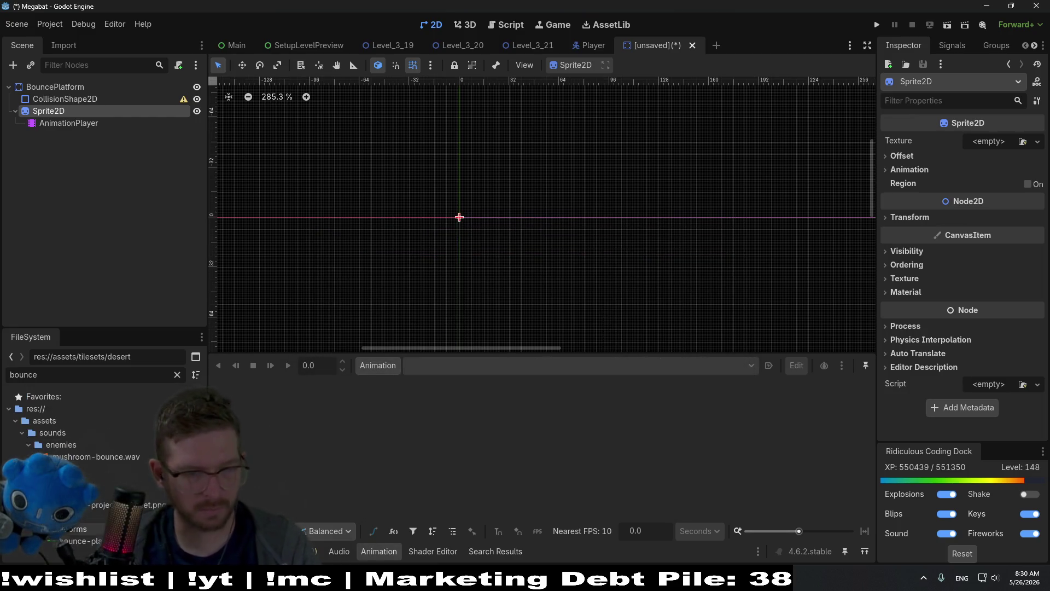
click(77, 543)
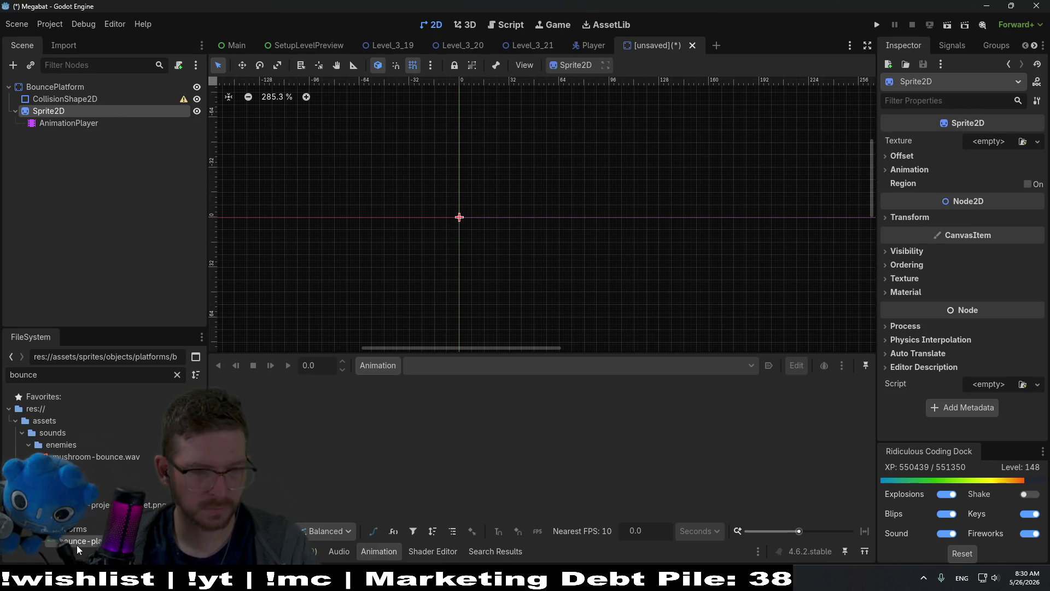
mouse_move(78, 544)
mouse_down()
mouse_move(314, 467)
mouse_move(986, 141)
mouse_up()
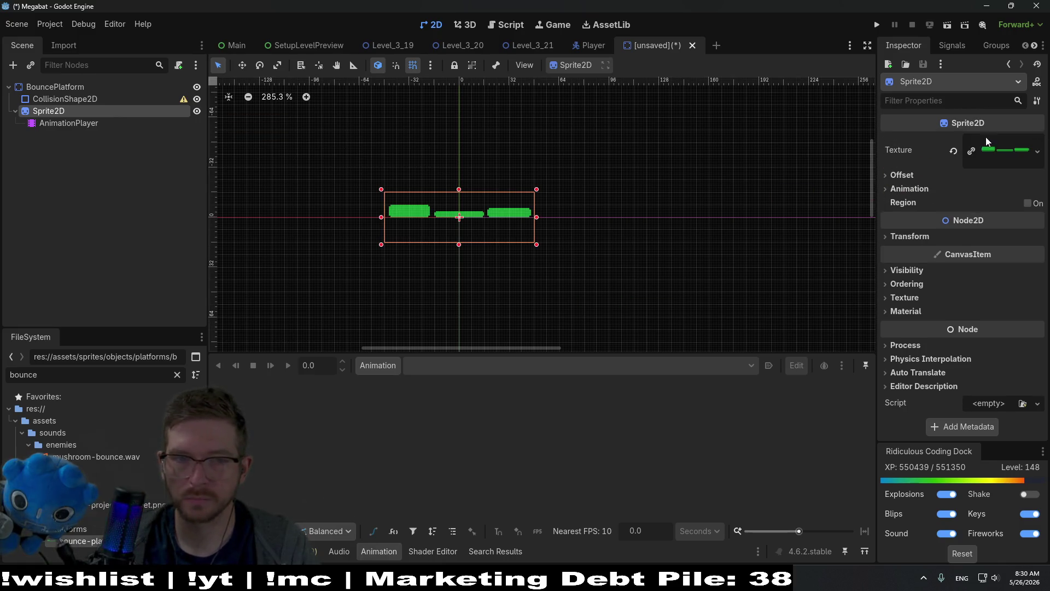
- Set the Sprite2D's Hframes to 3 in the Animation section
click(937, 236)
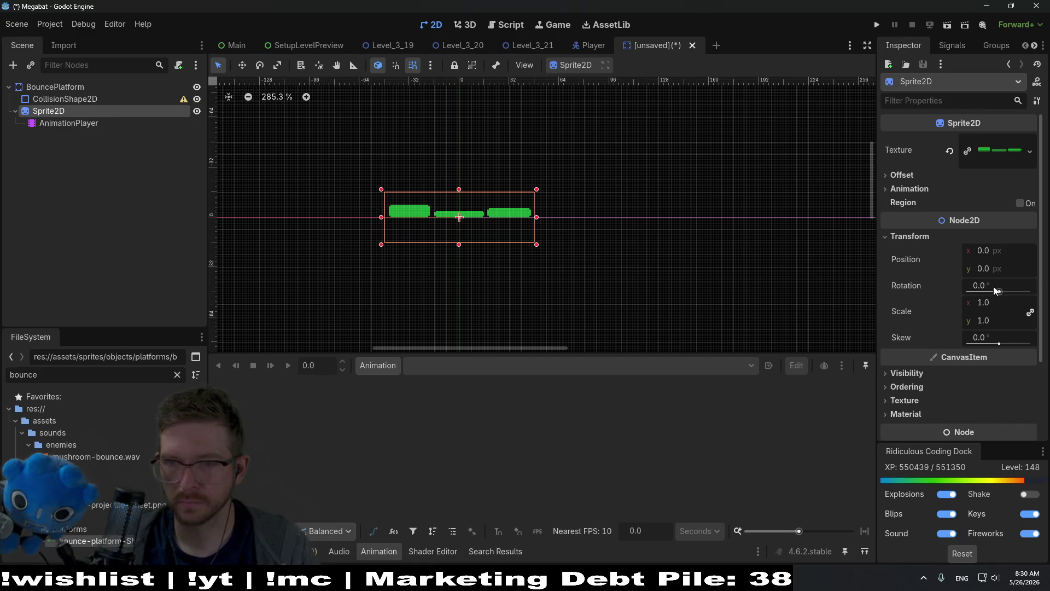
click(902, 176)
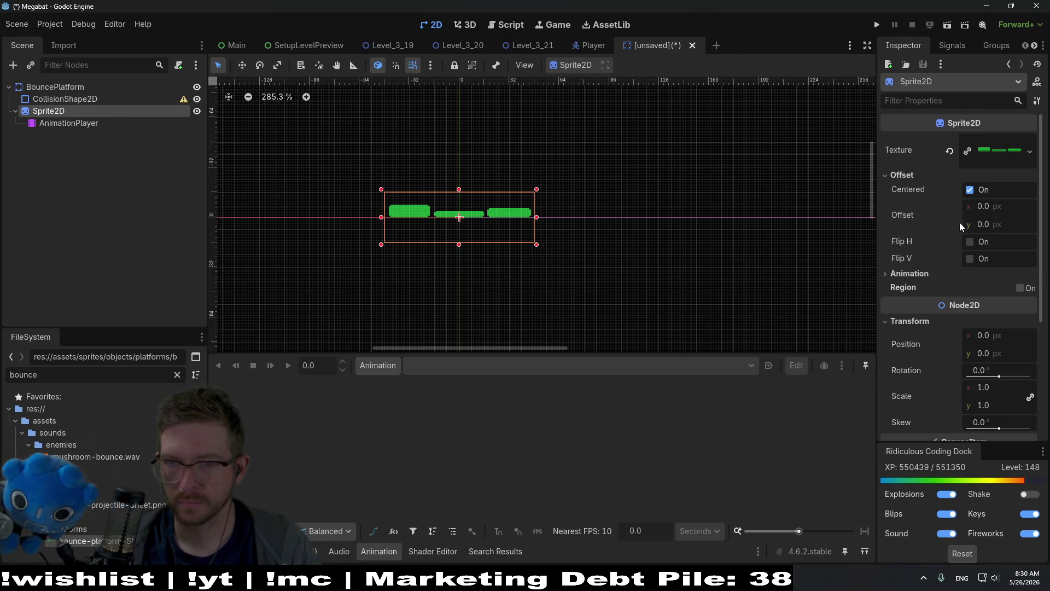
click(899, 178)
click(911, 189)
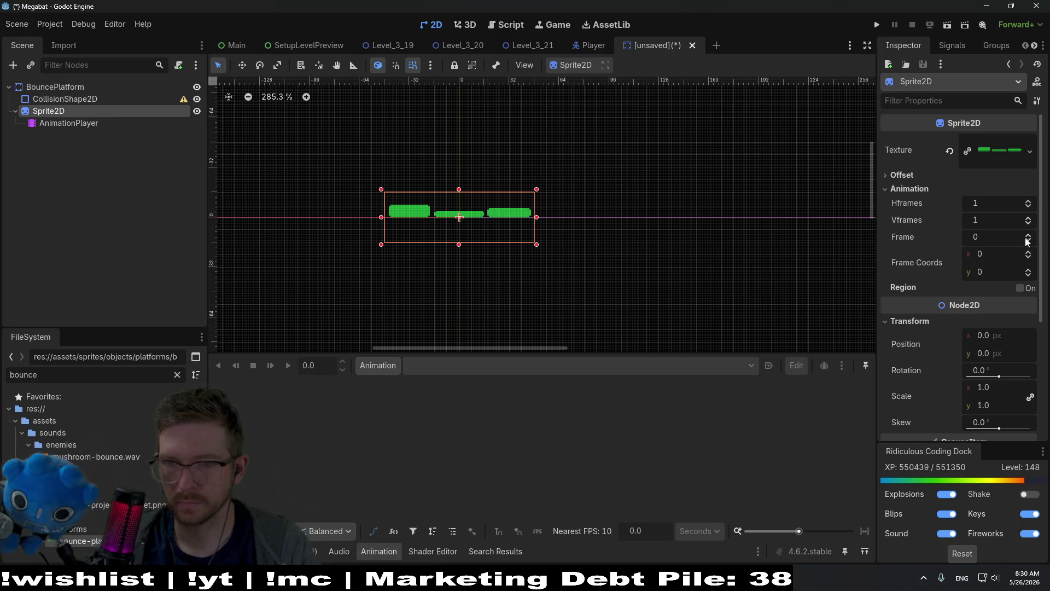
click(1028, 201)
click(1029, 201)
scroll(462, 211, up, 3)
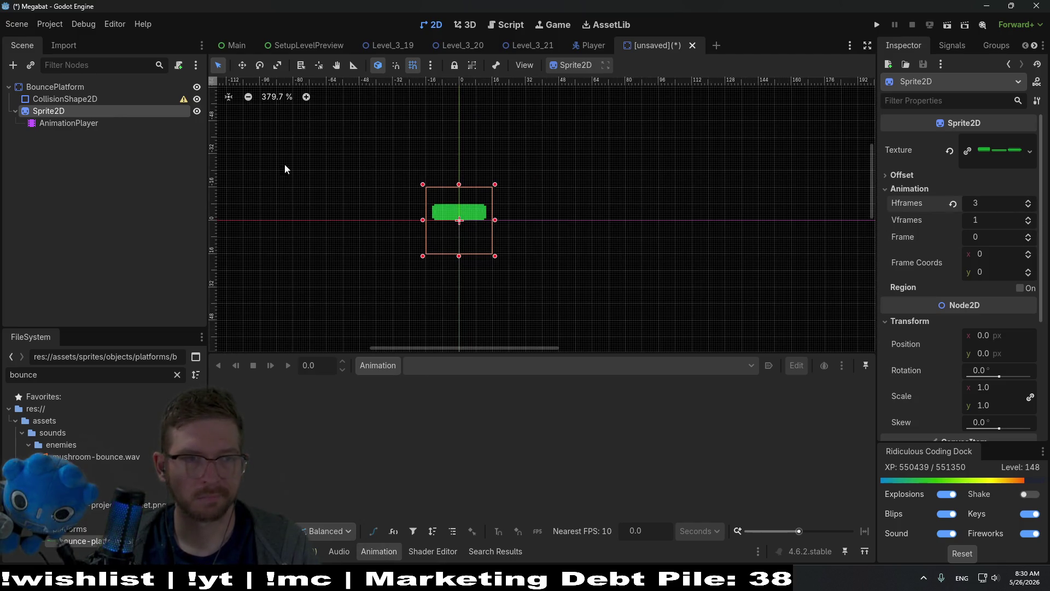
click(64, 122)
click(65, 99)
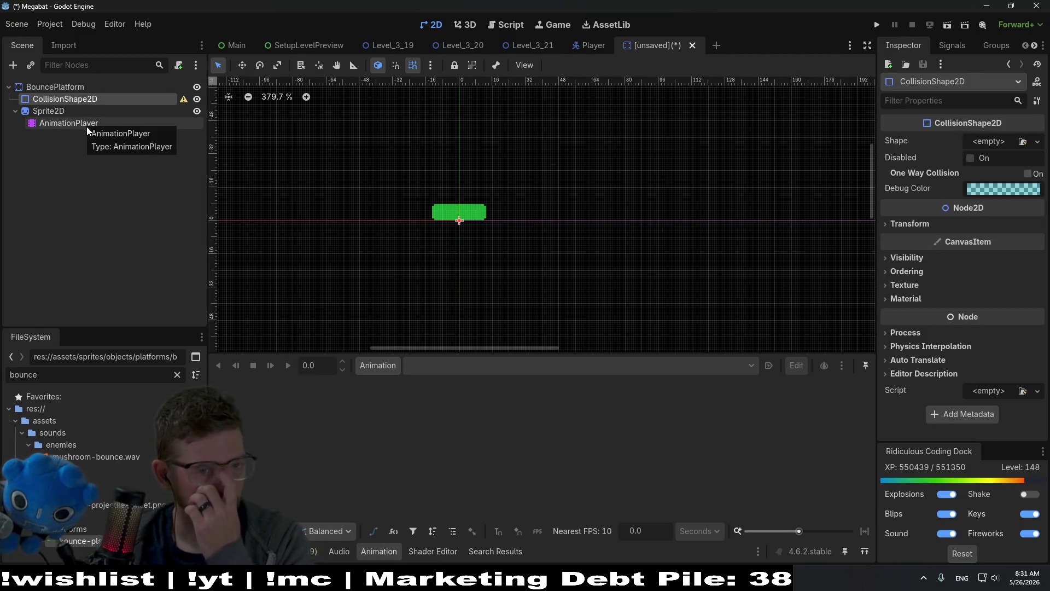
- Add an Area2D under BouncePlatform with a CollisionShape2D child
click(36, 85)
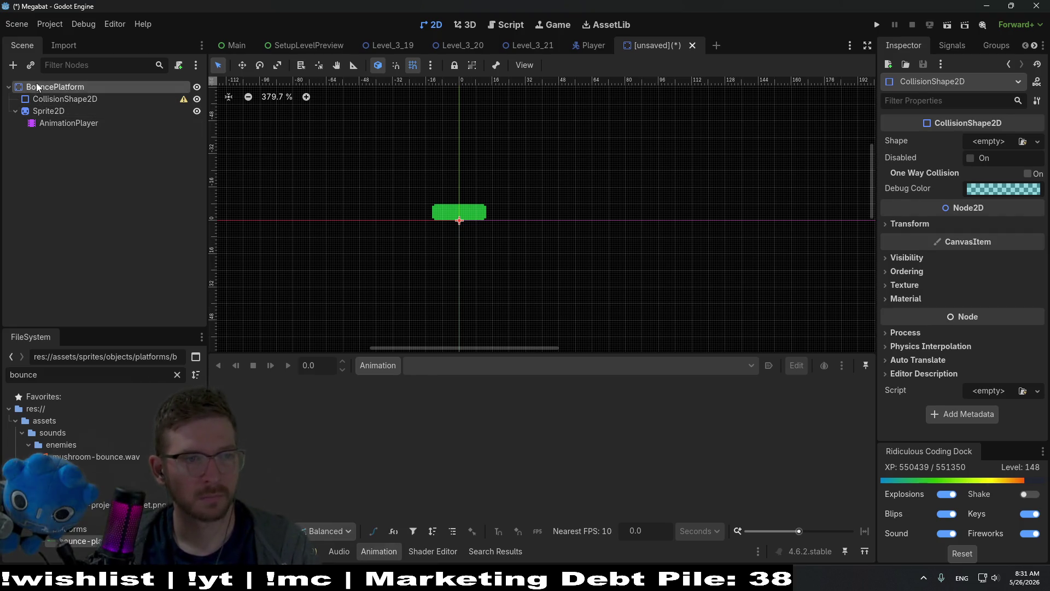
click(13, 64)
text(area)
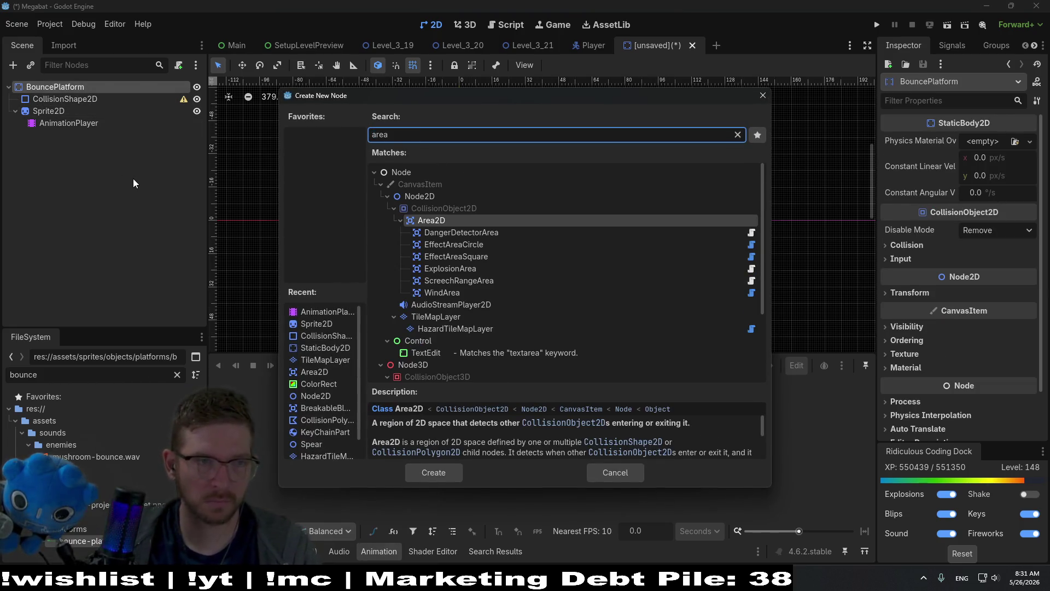
key(Return)
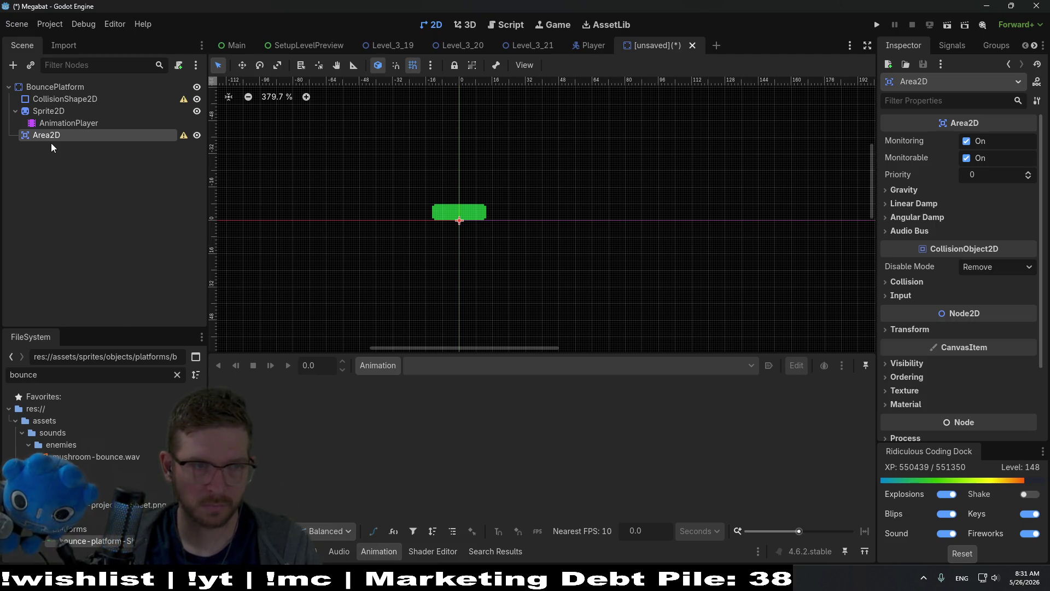
key(ctrl+a)
text(colli)
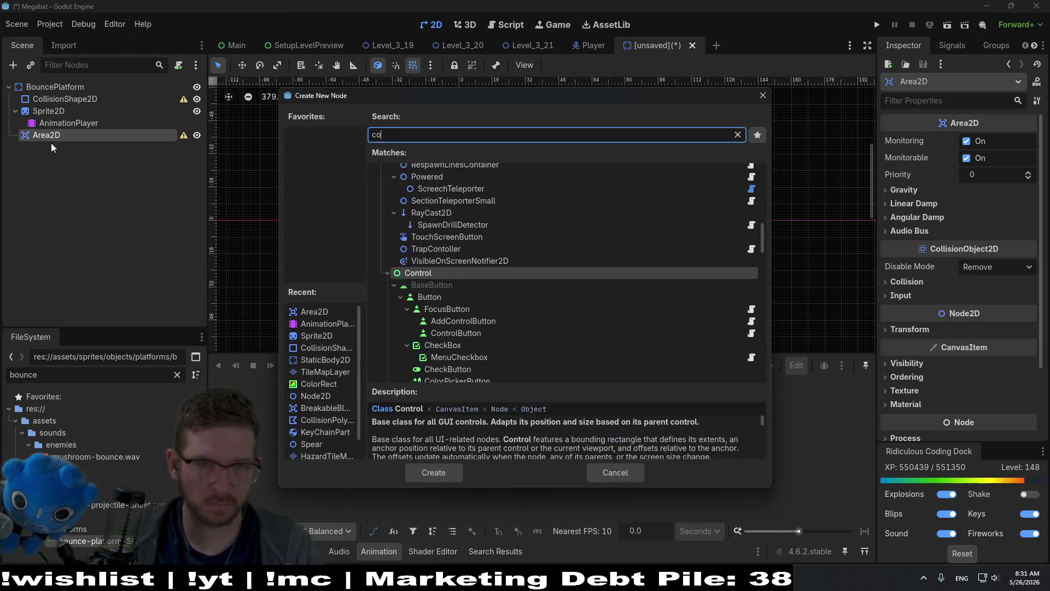
text(sion)
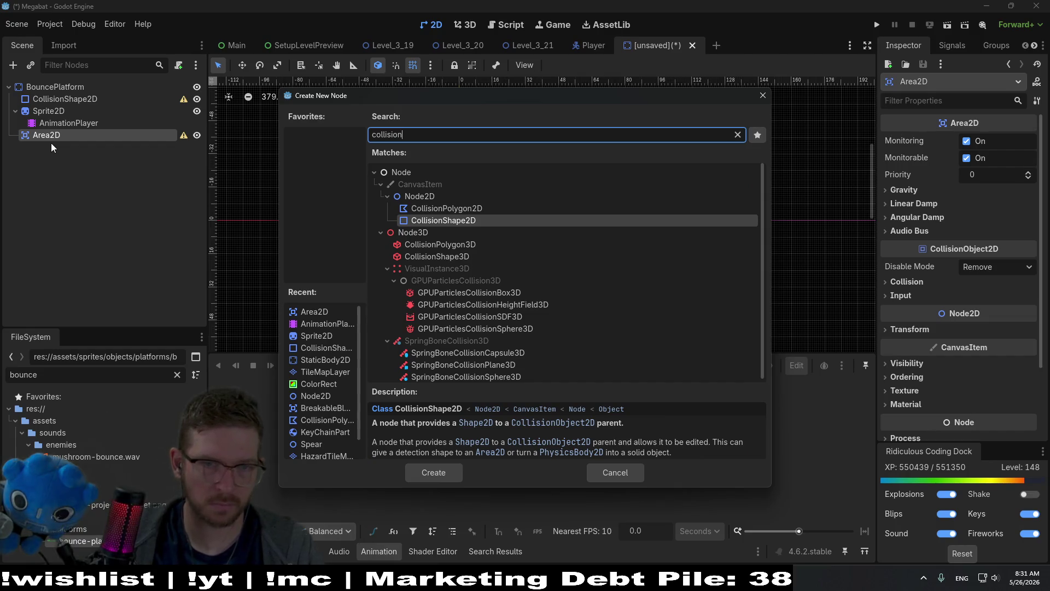
key(Return)
- Give the Area2D's collision shape a RectangleShape2D sized over the platform sprite
scroll(466, 225, up, 4)
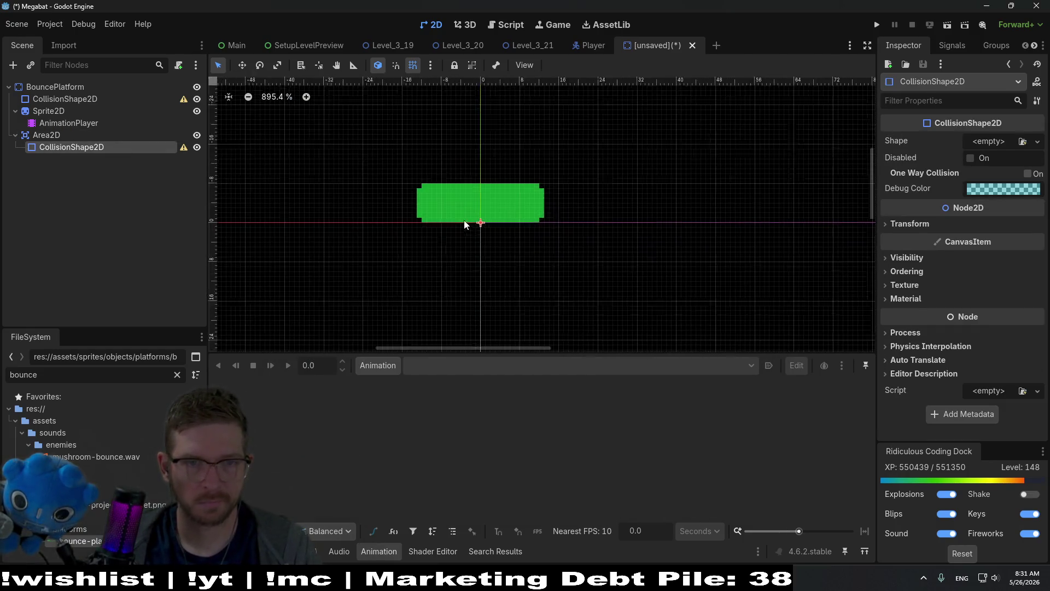
scroll(489, 218, up, 1)
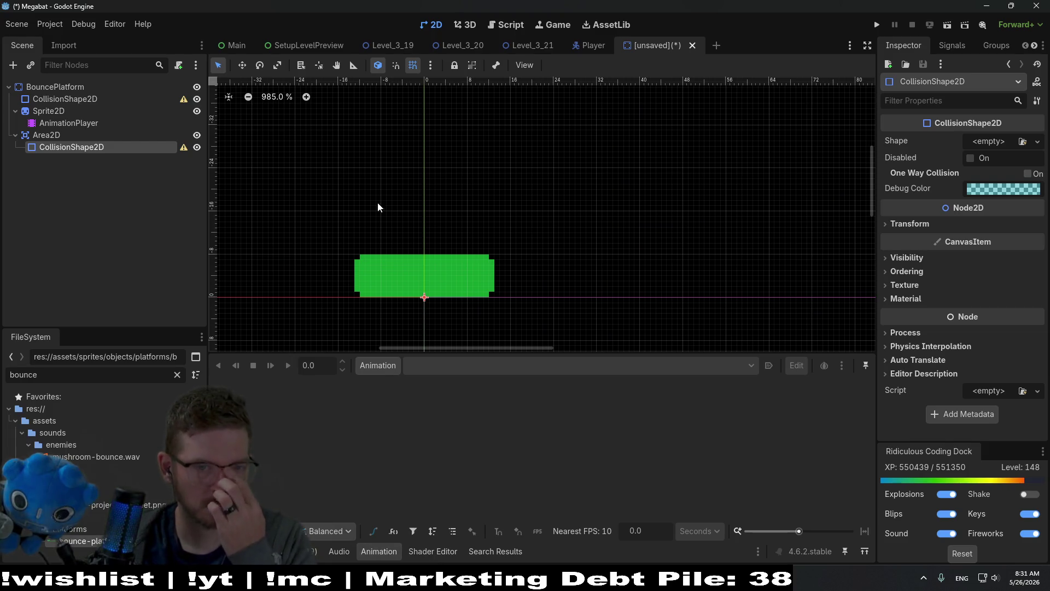
click(976, 146)
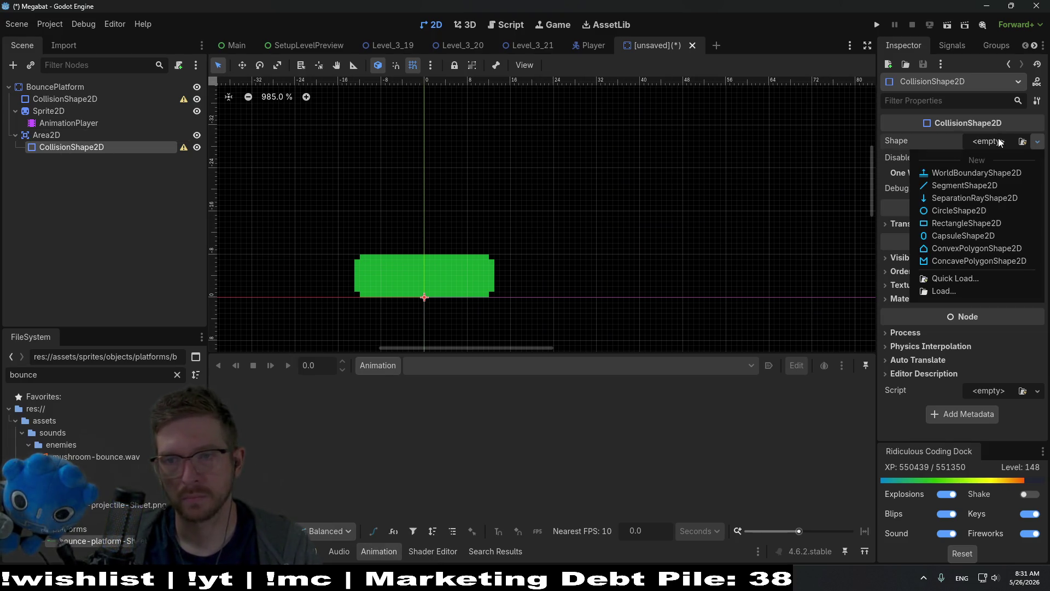
click(946, 221)
scroll(438, 309, up, 6)
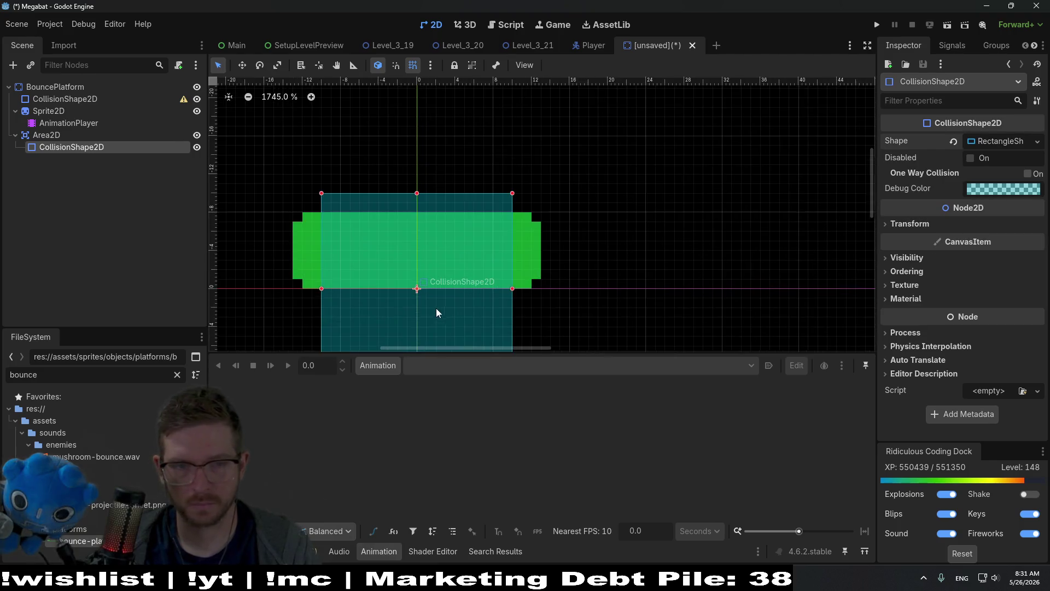
key(f)
drag(643, 321, 672, 215)
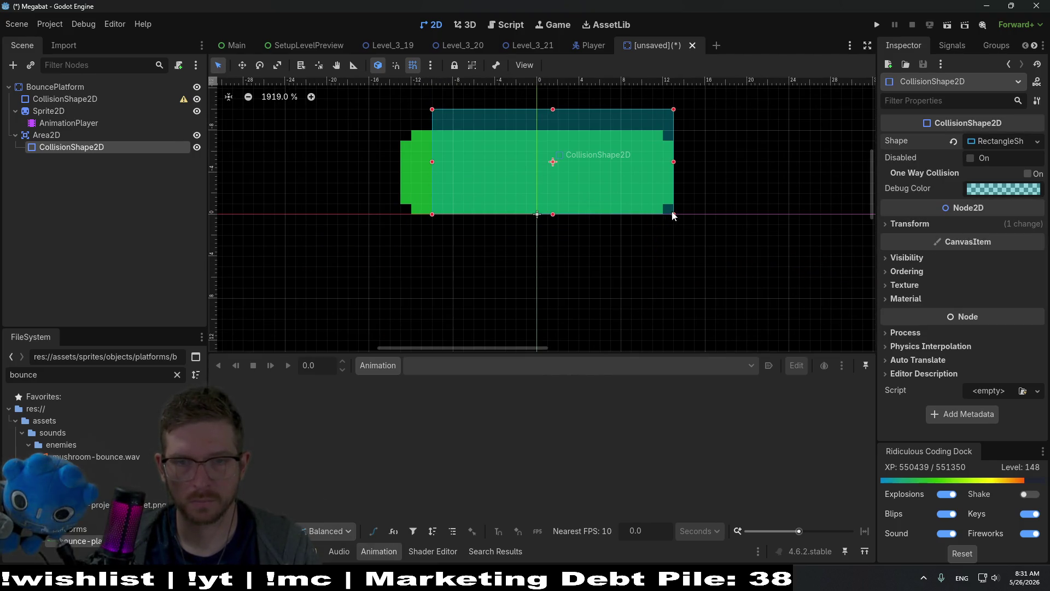
drag(430, 113, 405, 137)
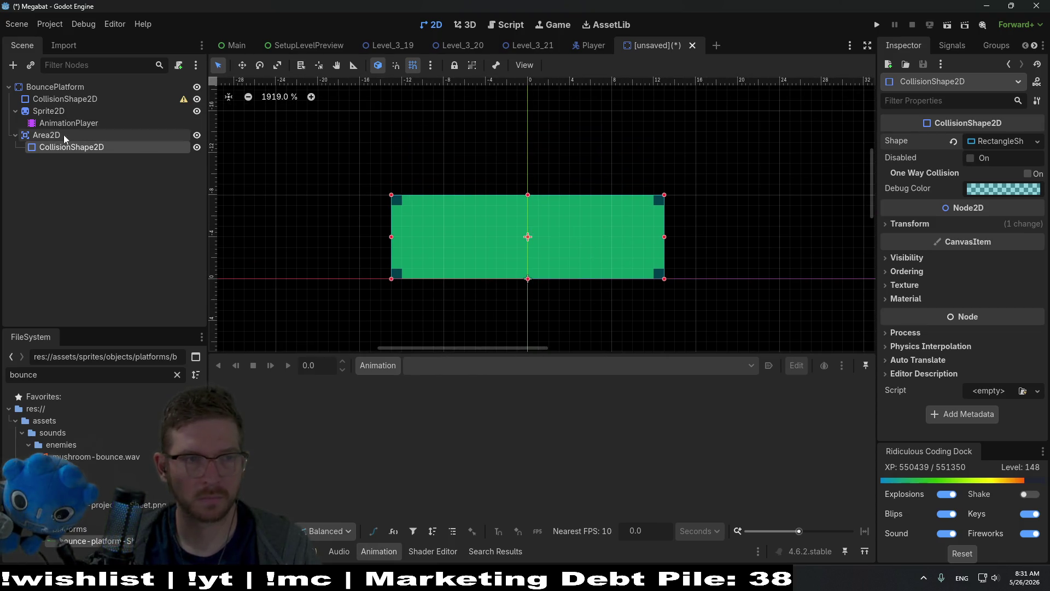
- Give BouncePlatform's own CollisionShape2D a new RectangleShape2D
click(51, 111)
click(54, 90)
click(65, 99)
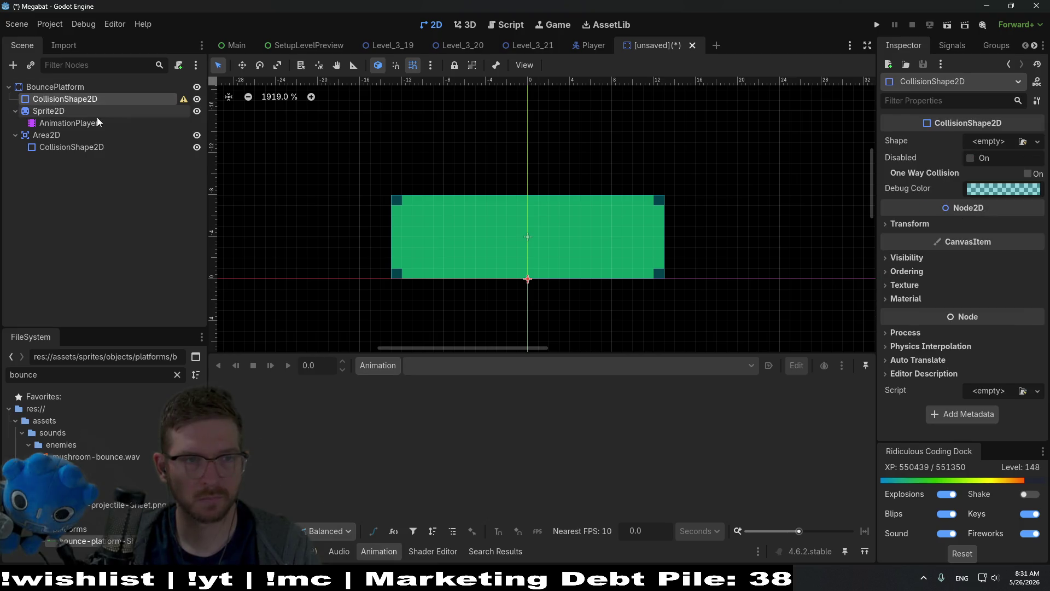
click(1037, 141)
click(941, 223)
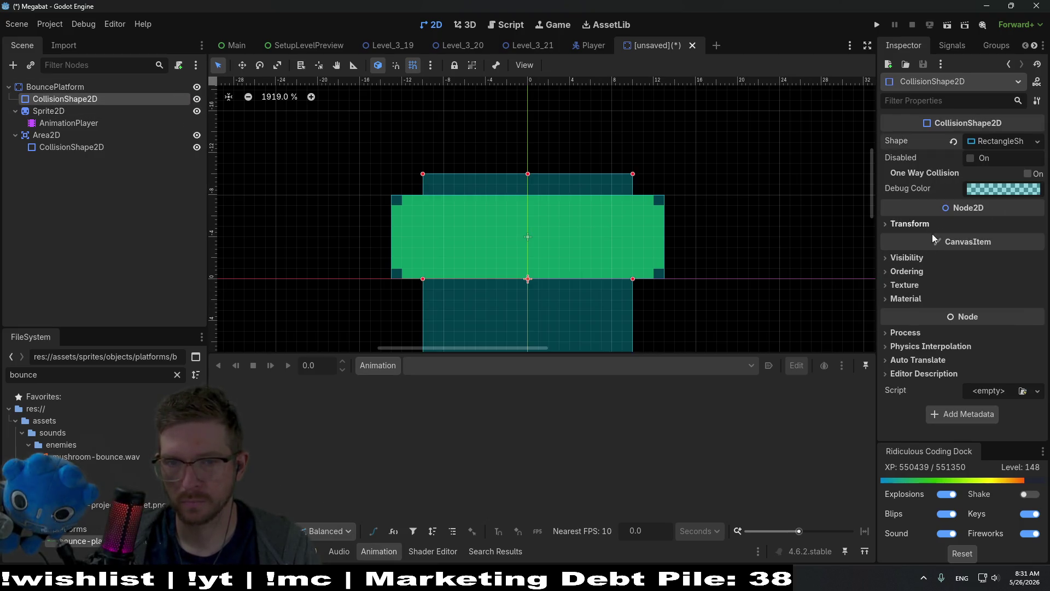
- Resize the body's collision rectangle to match the green platform sprite
scroll(645, 230, down, 2)
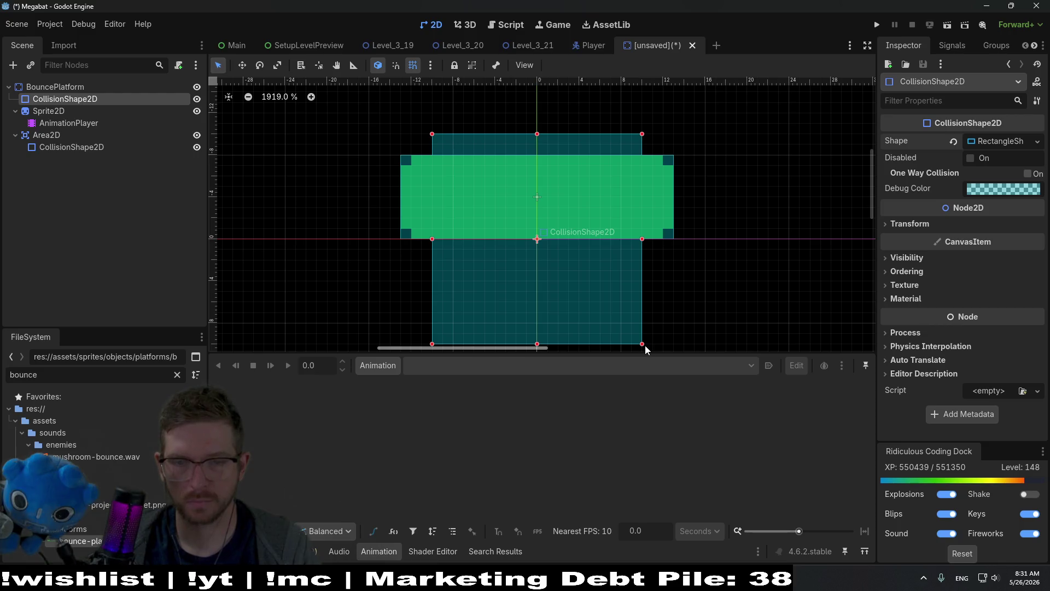
scroll(649, 297, down, 10)
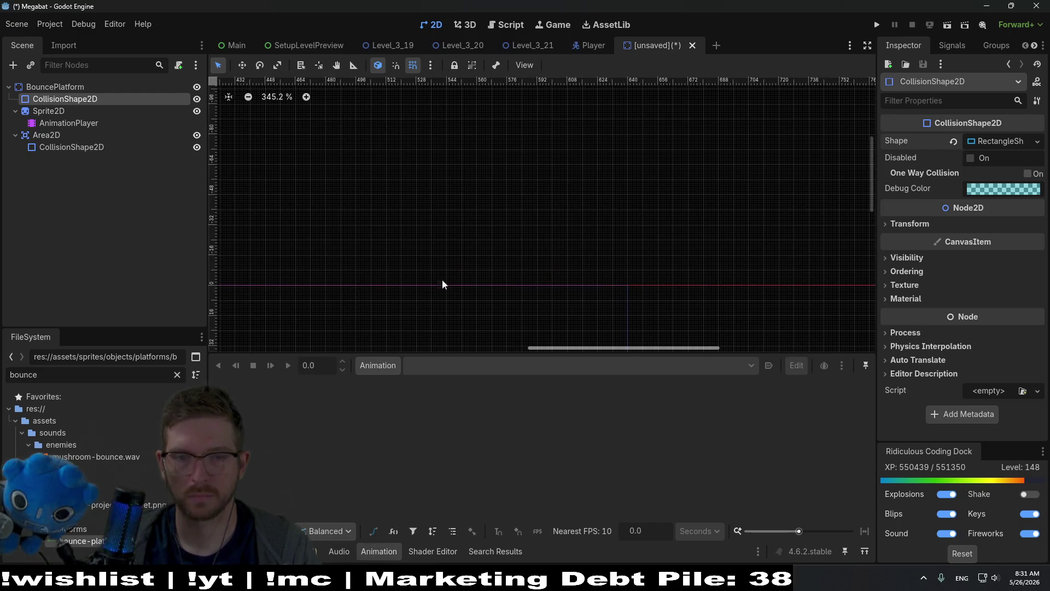
scroll(508, 256, down, 5)
key(f)
scroll(500, 176, up, 4)
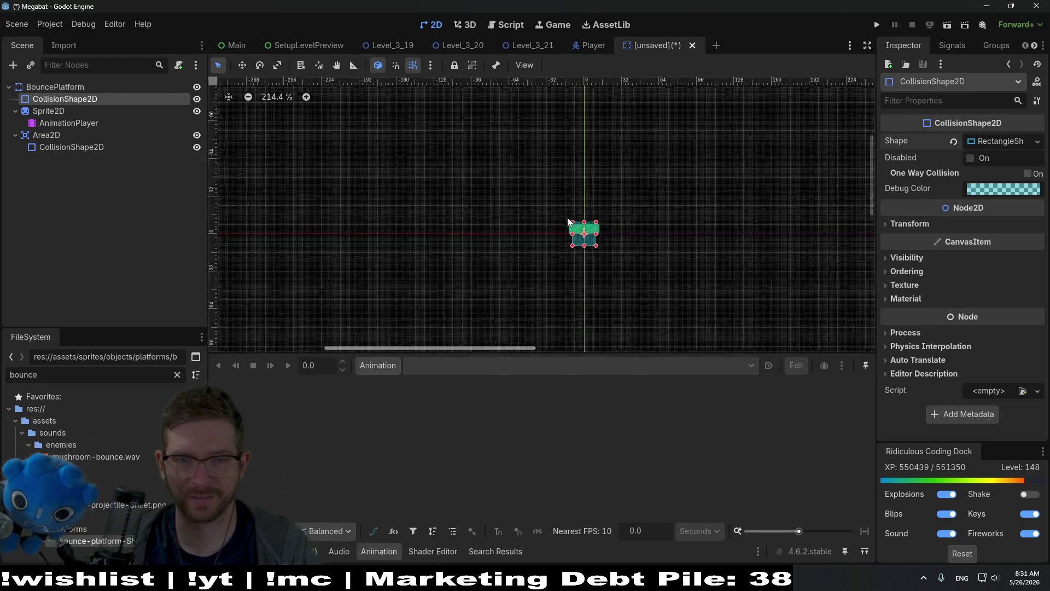
scroll(607, 243, up, 8)
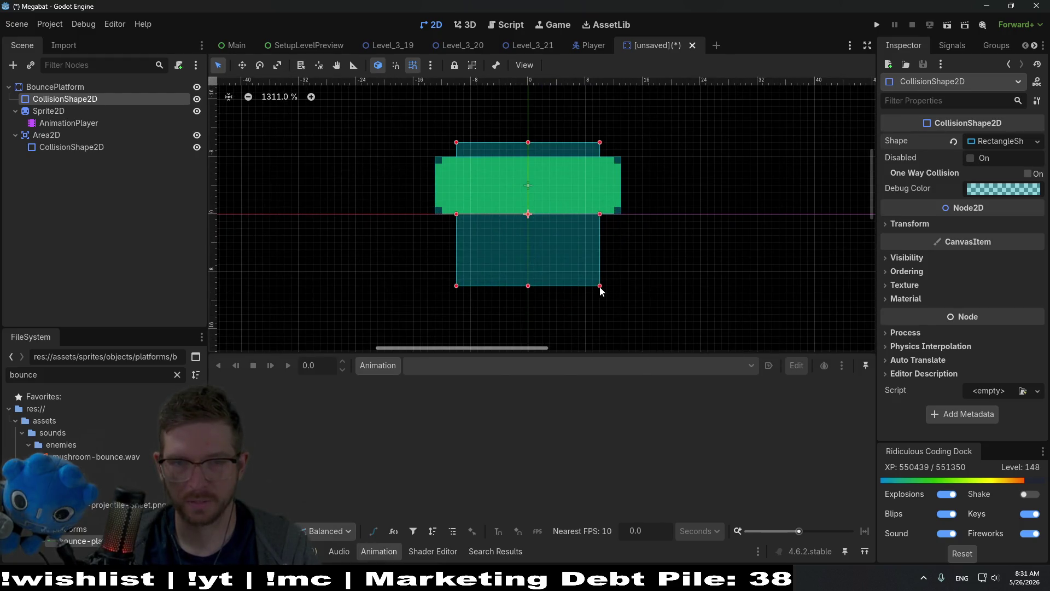
mouse_move(600, 285)
mouse_down()
mouse_move(605, 225)
mouse_move(621, 215)
mouse_up()
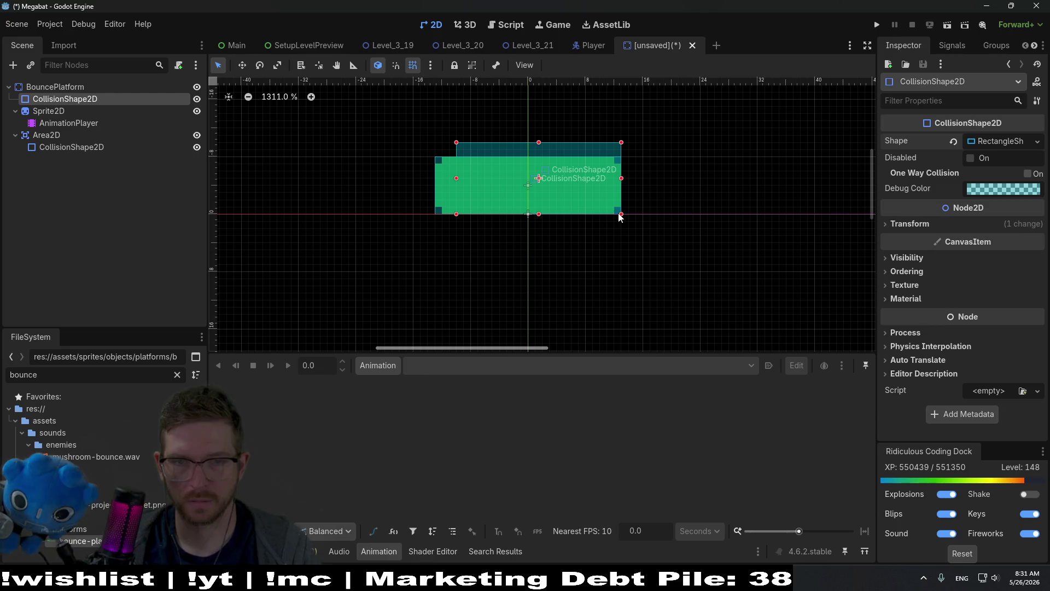
drag(456, 144, 437, 168)
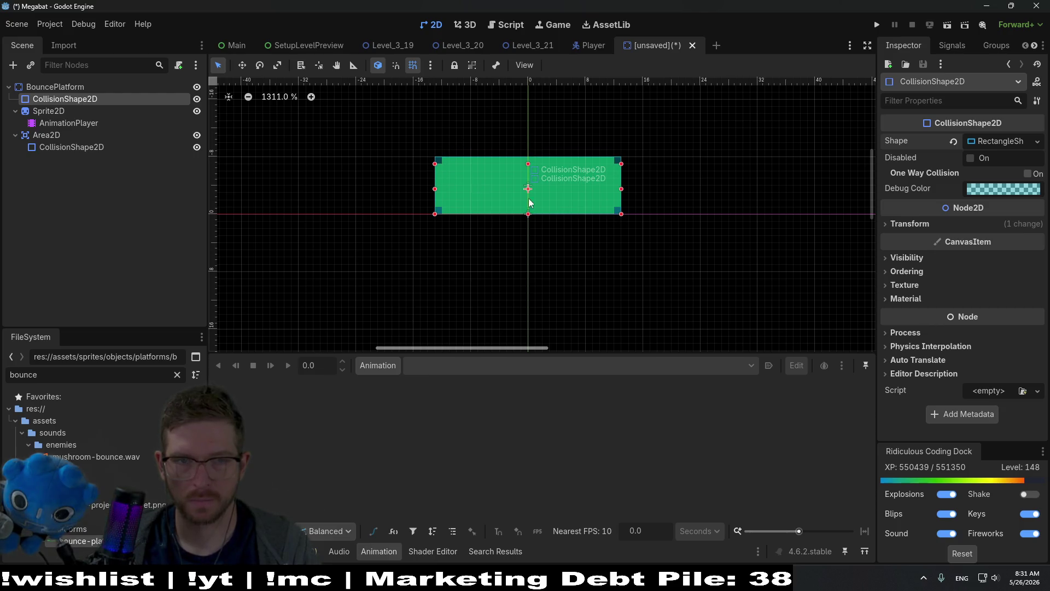
scroll(580, 206, down, 5)
- Save the scene as BouncePlatform.tscn in res://scenes/objects/platforms
key(ctrl+s)
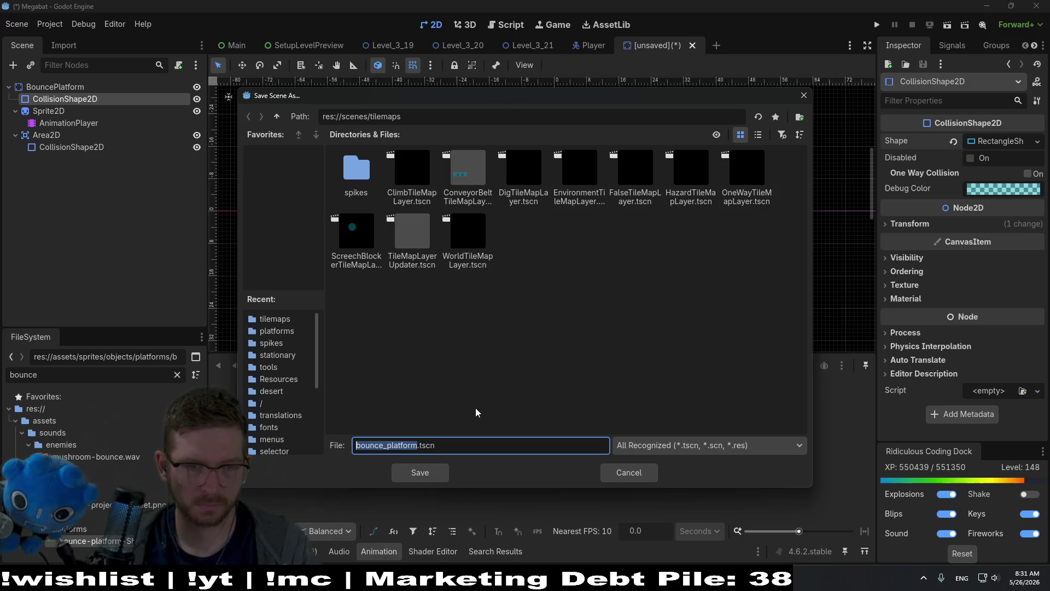
text(BouncePlat)
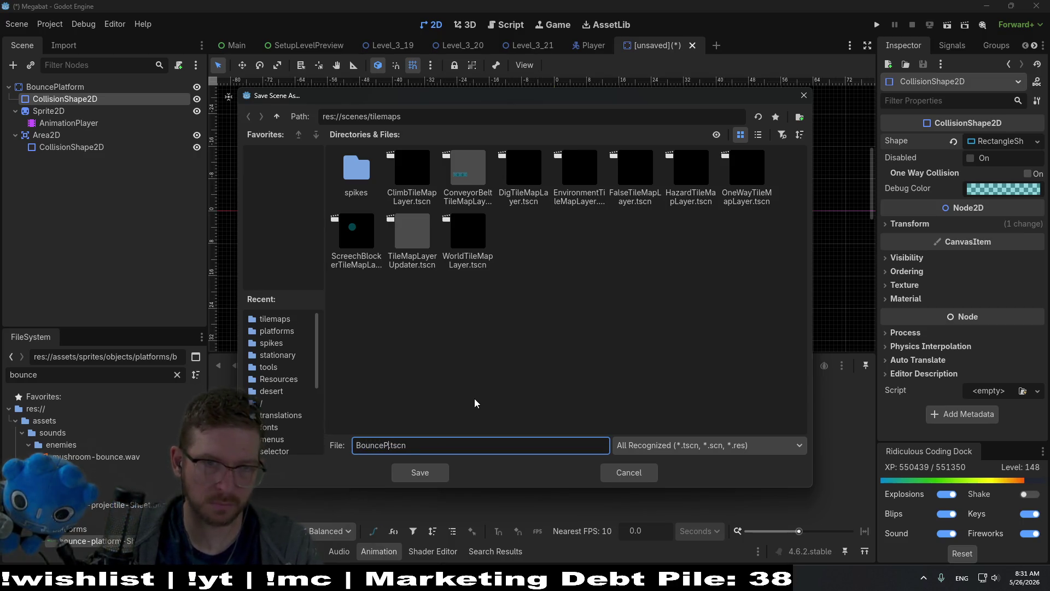
text(form)
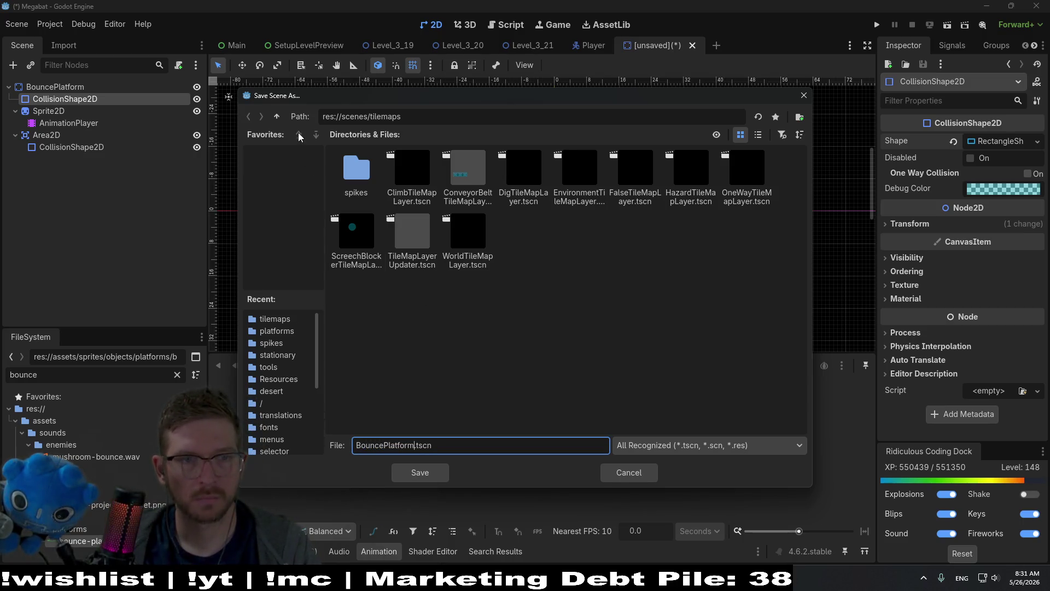
click(277, 117)
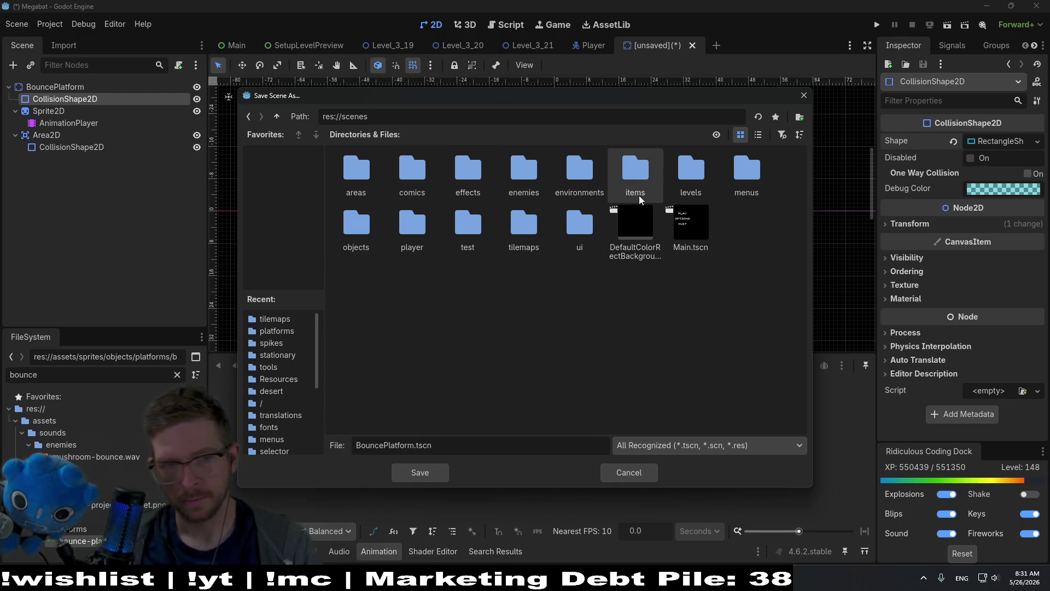
double_click(350, 230)
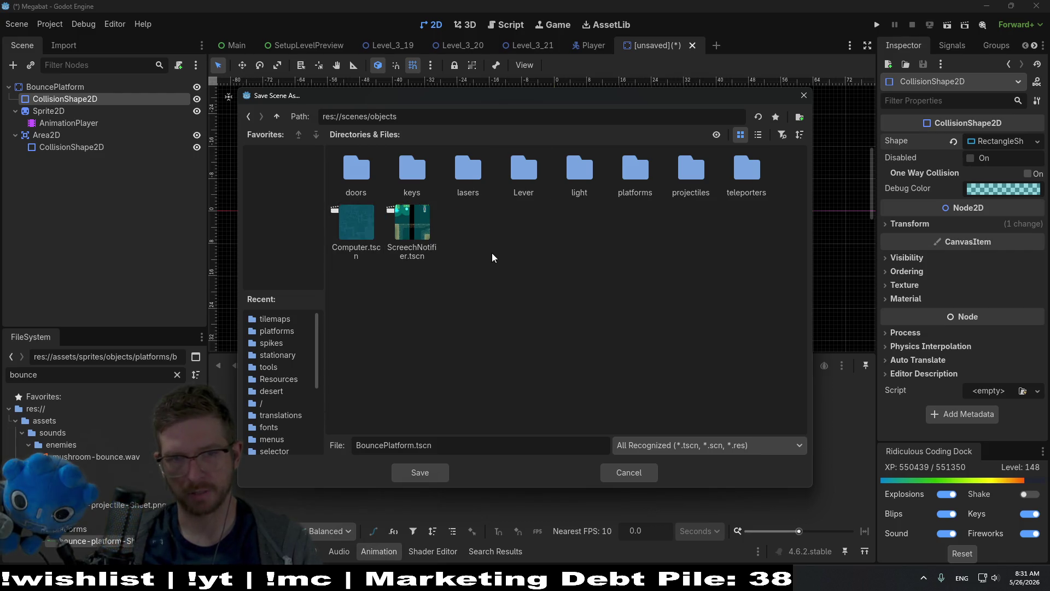
double_click(633, 170)
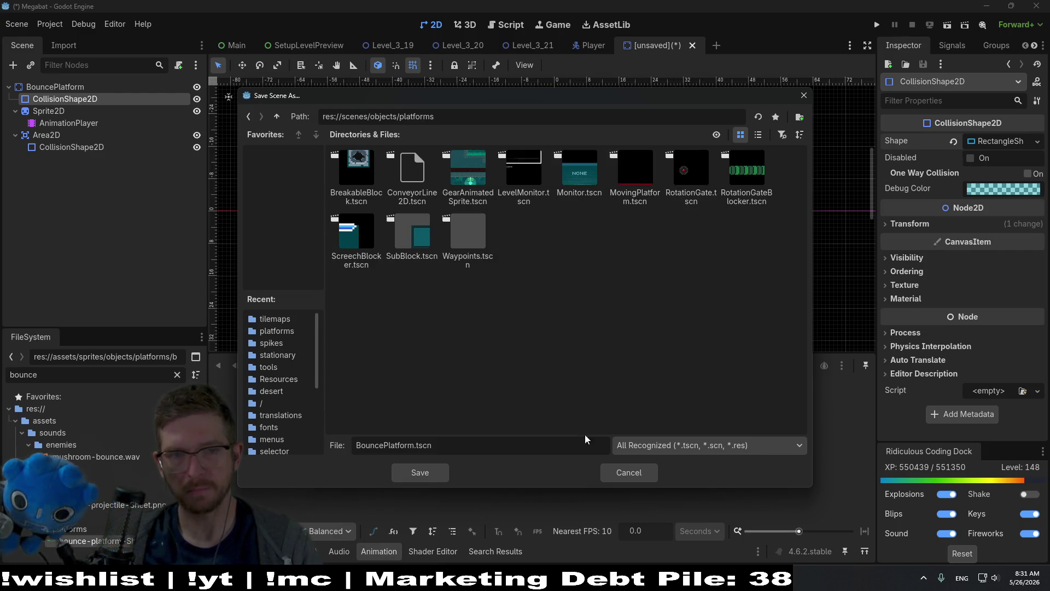
click(413, 473)
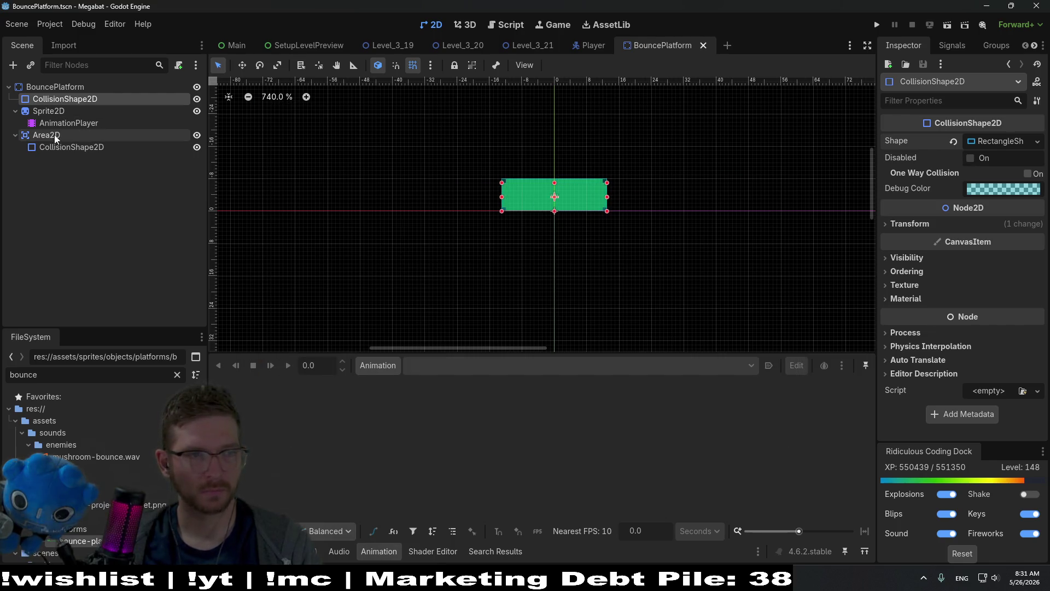
- Attach a new BouncePlatform.gd script to the BouncePlatform root node
scroll(493, 175, right, 3)
scroll(437, 183, up, 2)
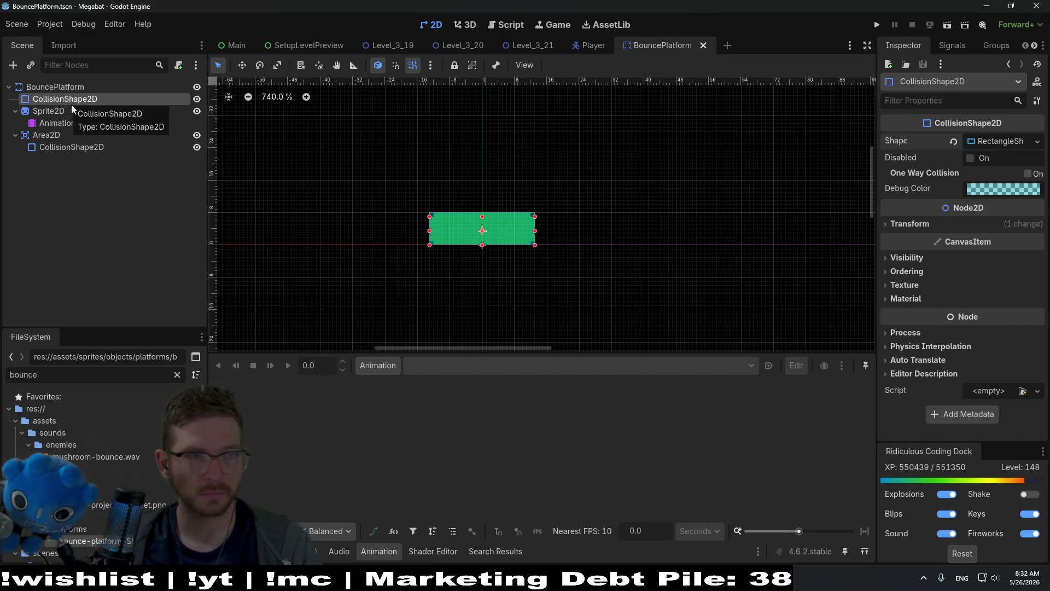
click(167, 86)
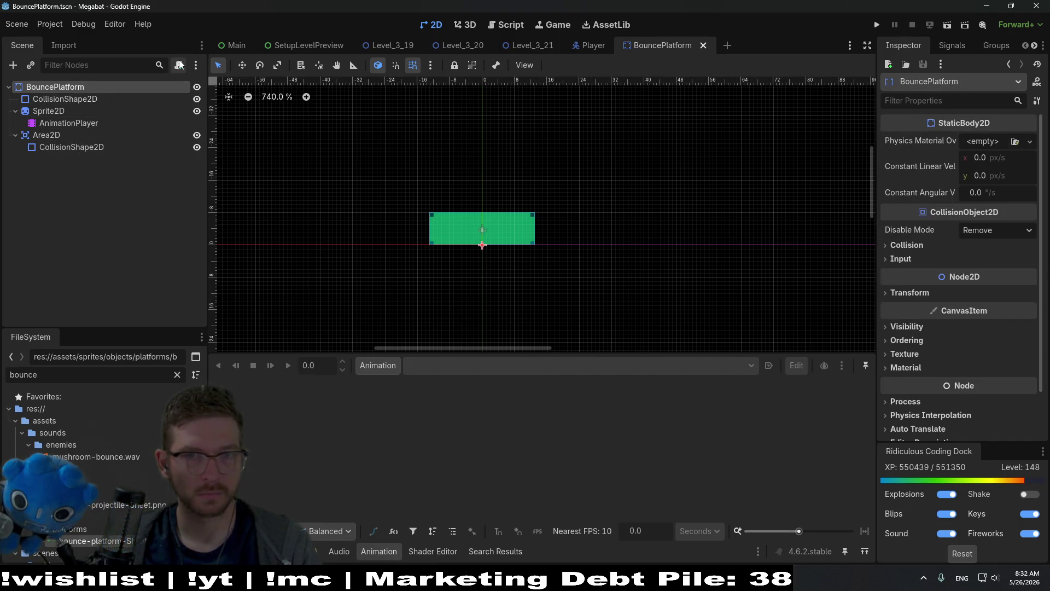
click(178, 65)
text(Bo)
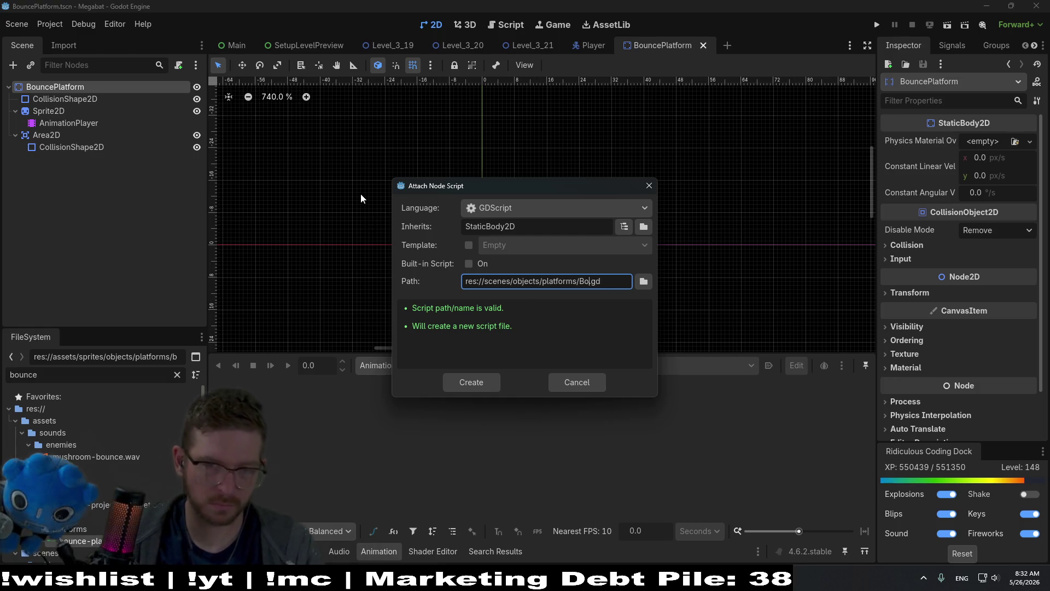
text(form)
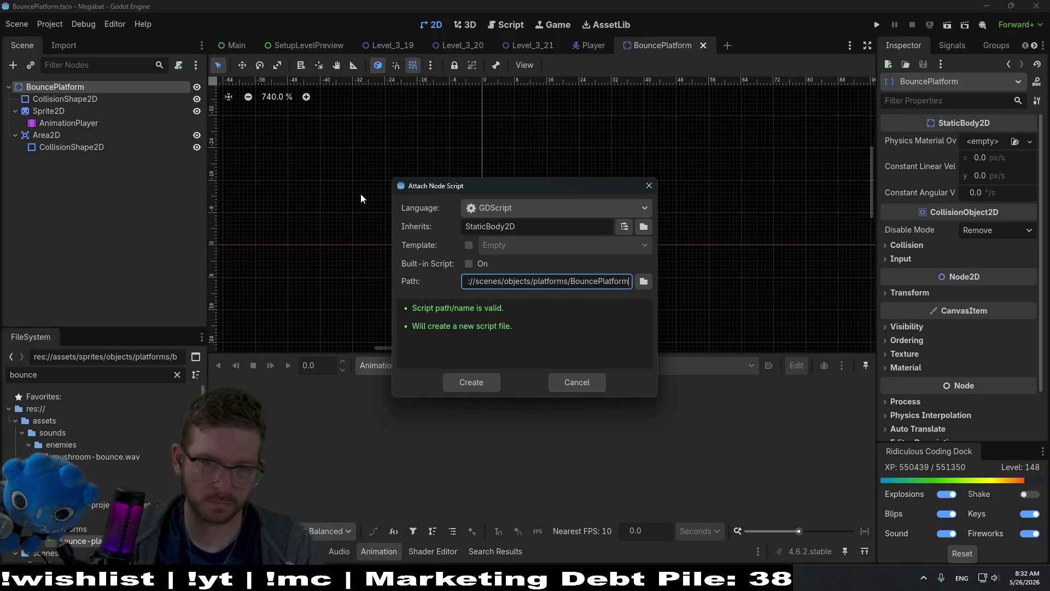
key(Return)
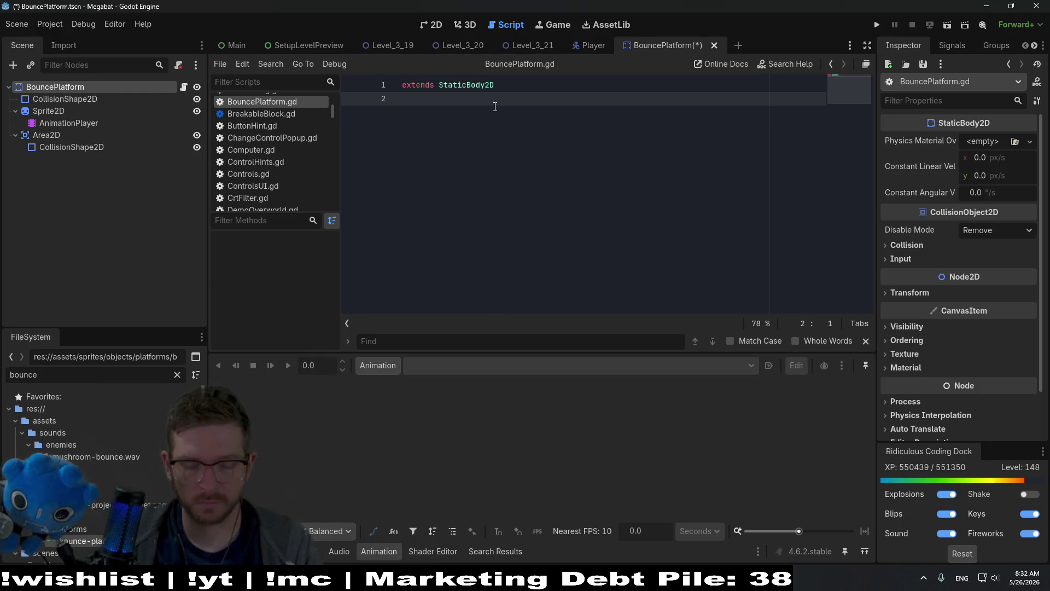
- Declare class_name BouncePlatform in the script and save script and scene
text(class_a)
key(BackSpace)
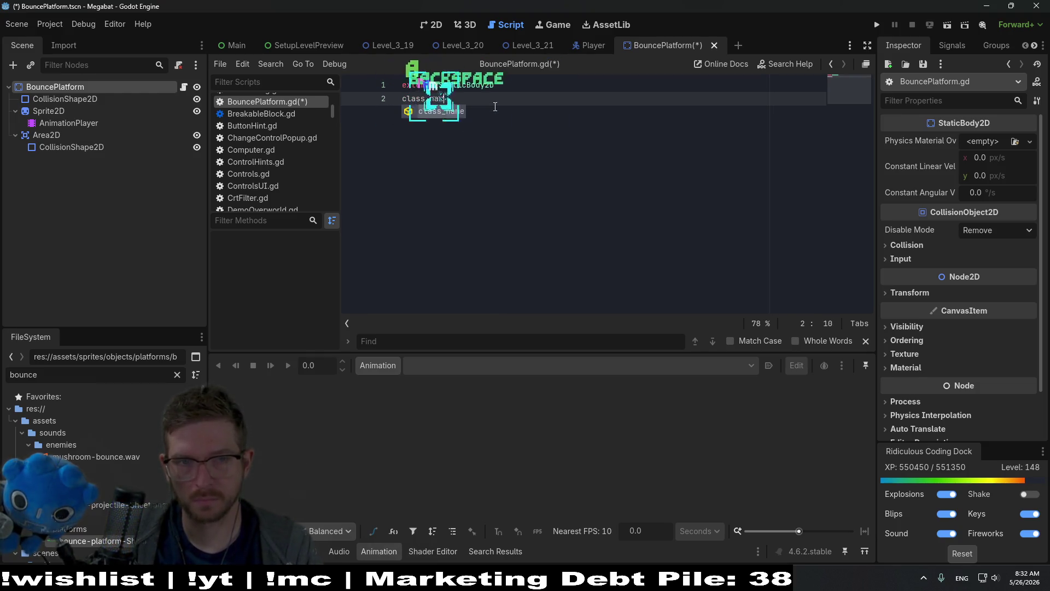
text(name BouncePlatform)
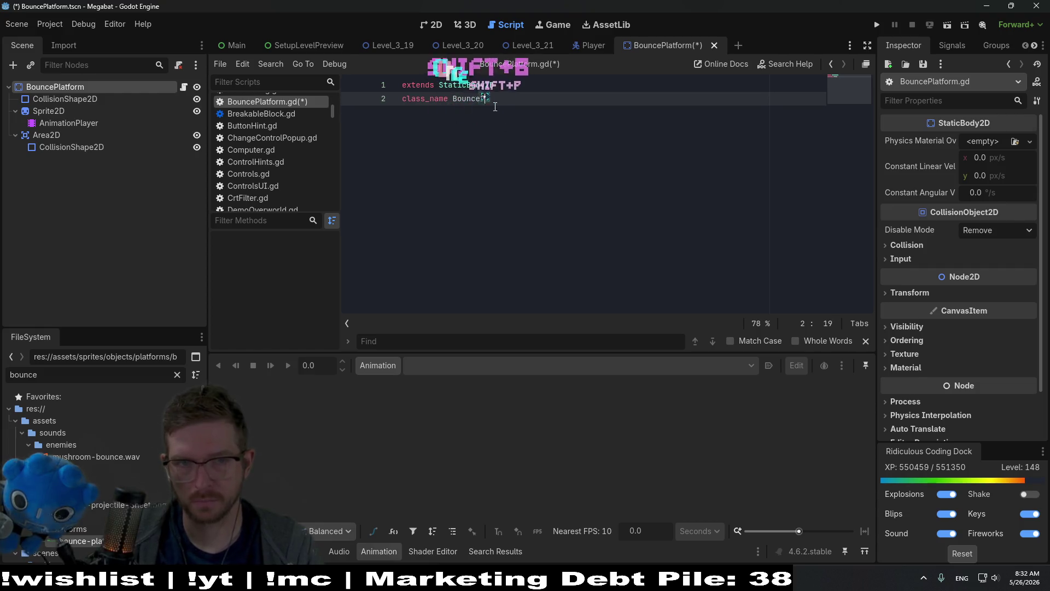
key(ctrl+s)
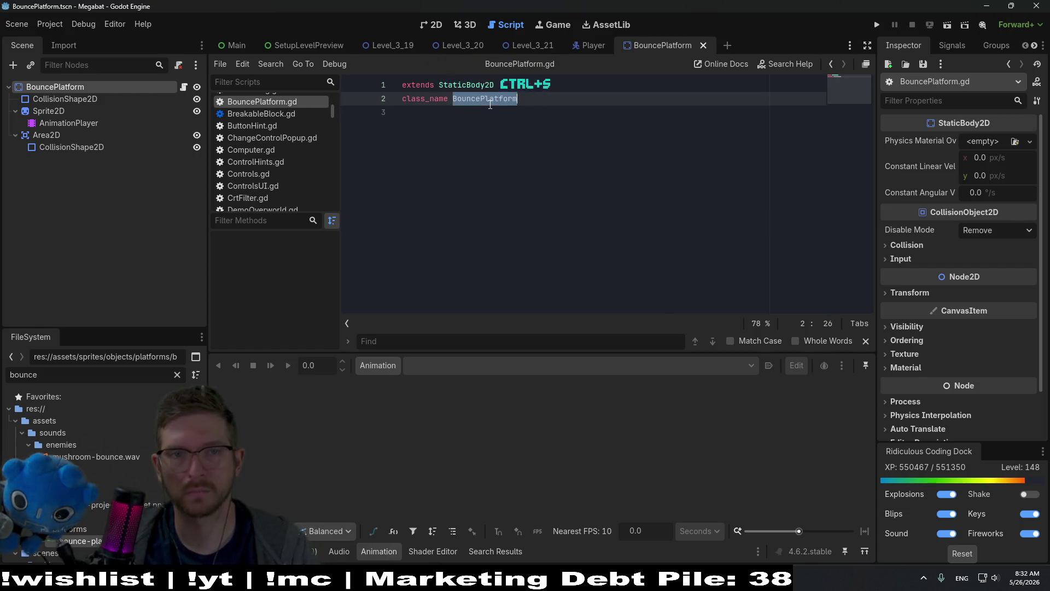
key(ctrl+s)
- In the Player script, replace BounceTileMapLayer on line 805 with BouncePlatform and save
click(588, 45)
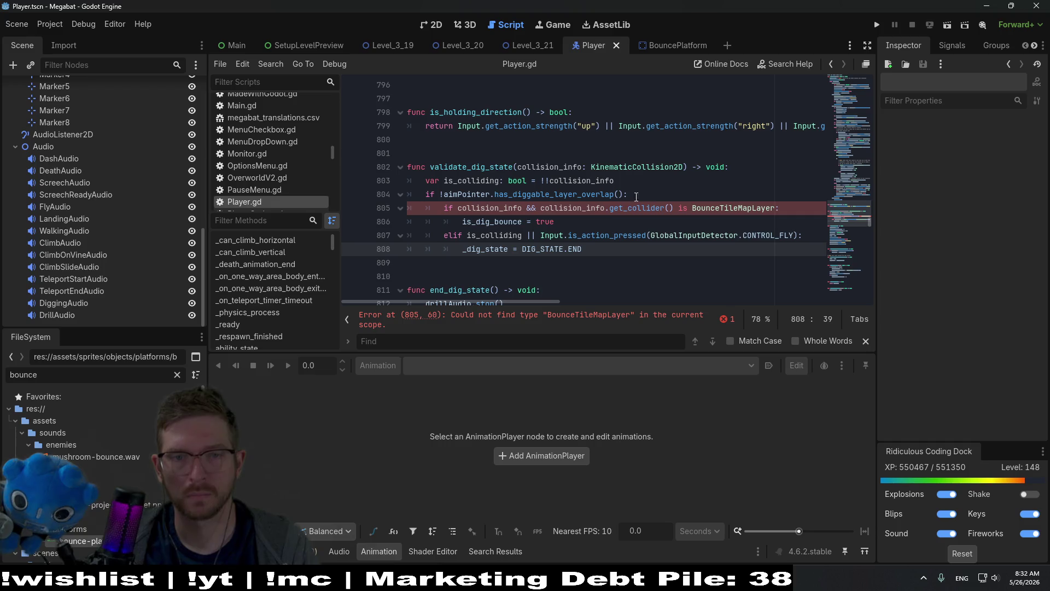
double_click(741, 211)
text(BouncePlatform)
key(ctrl+s)
click(678, 48)
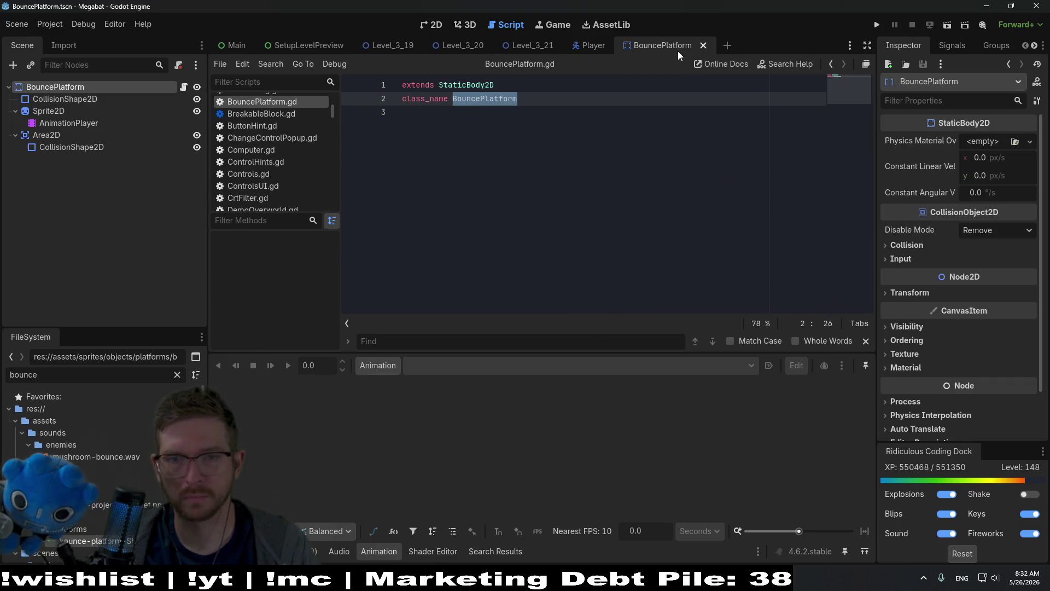
- Add an empty _ready() function containing pass, save, and leave blank lines below
click(515, 140)
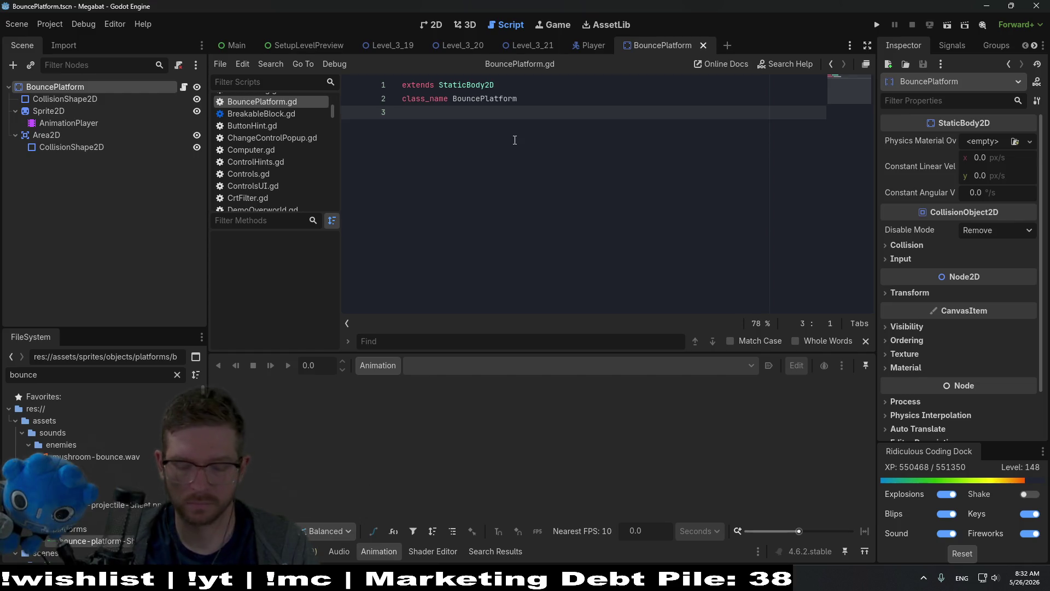
key(Return)
key(Return)
text(_)
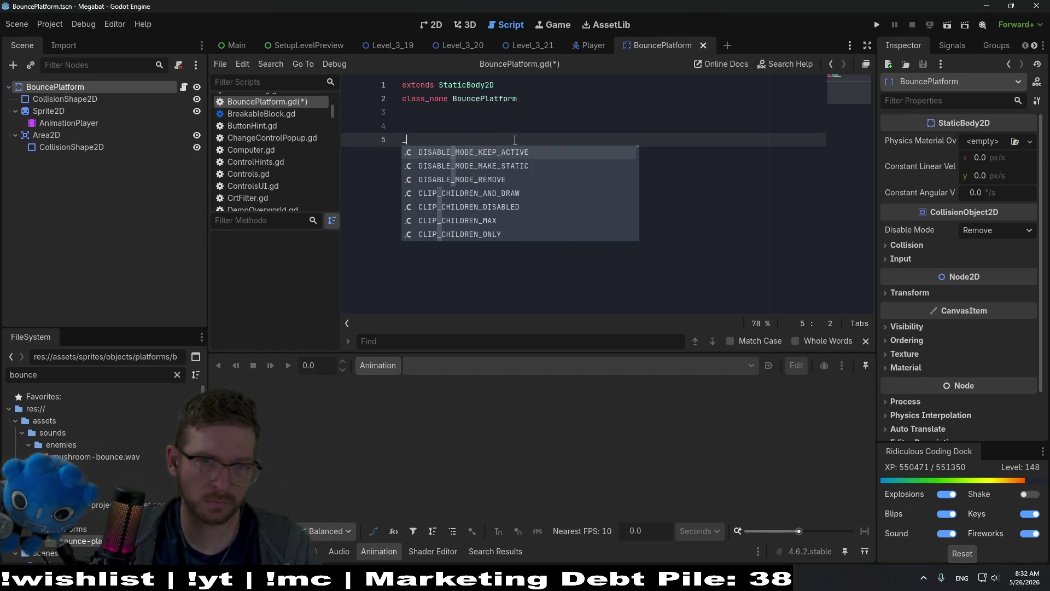
key(BackSpace)
text(func)
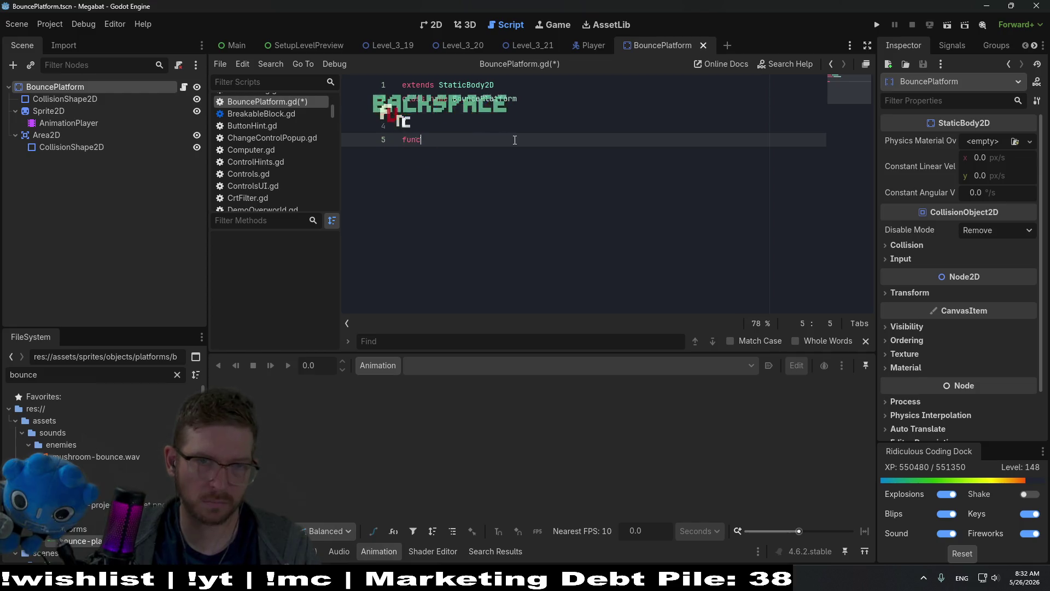
text( _)
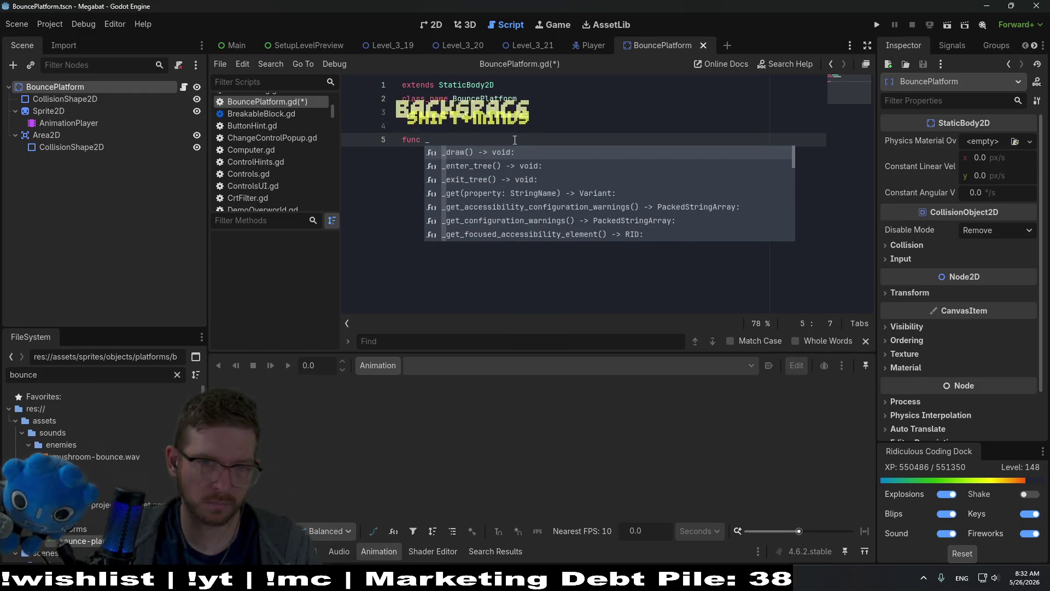
text(rea)
key(Return)
key(Return)
text(pass)
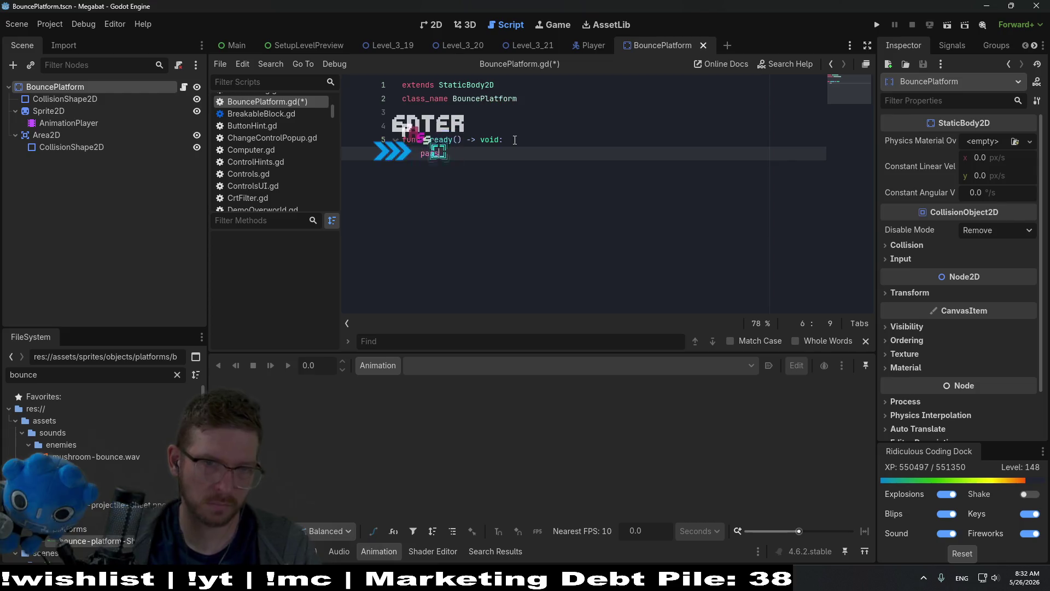
key(Return)
key(BackSpace)
text(=)
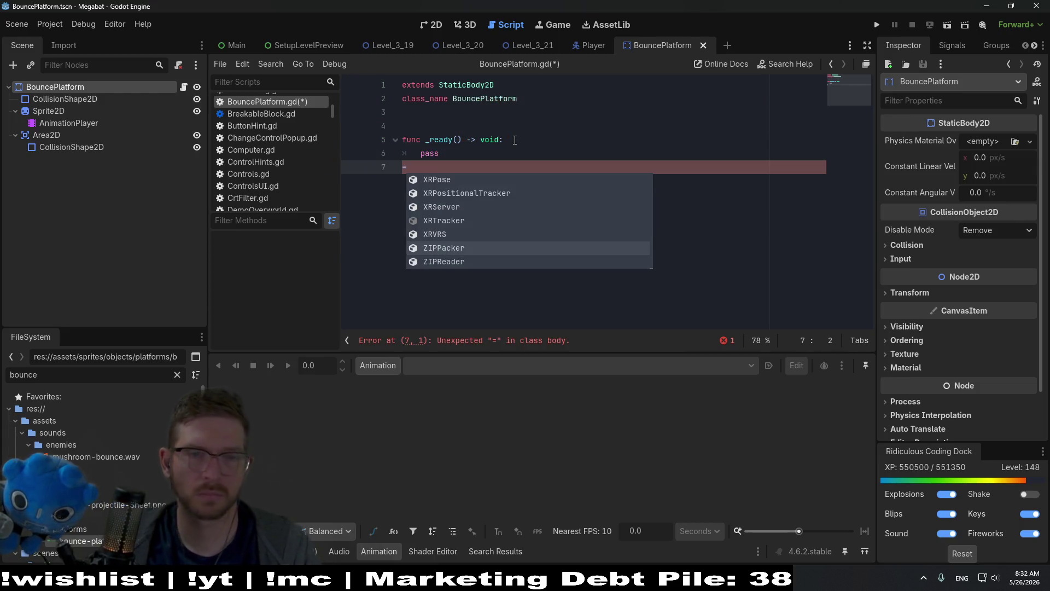
key(BackSpace)
key(ctrl+s)
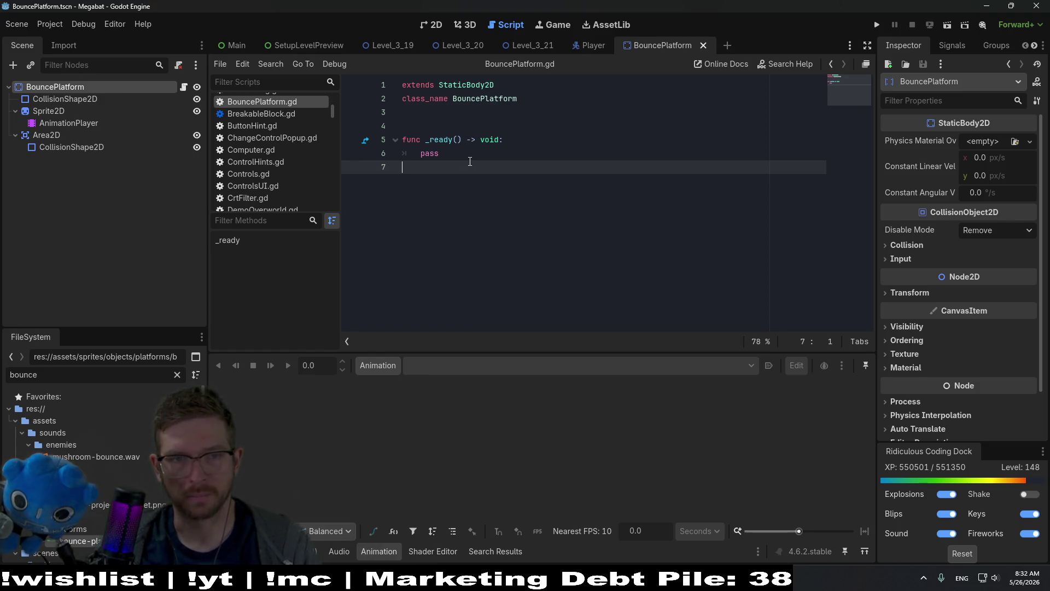
key(Return)
key(Return)
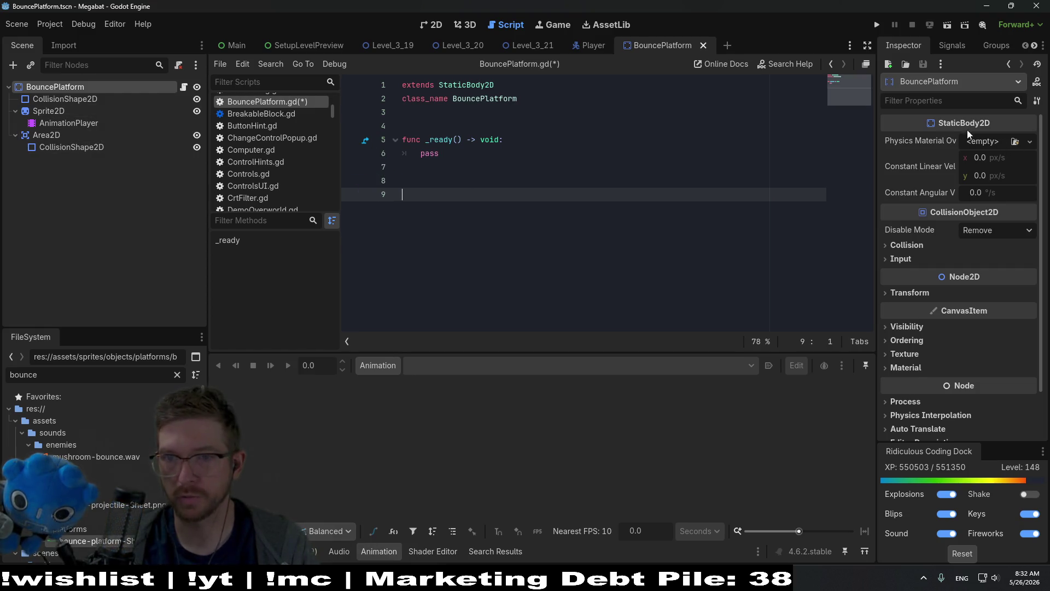
- Connect the Area2D's body_entered signal to the BouncePlatform script
click(84, 124)
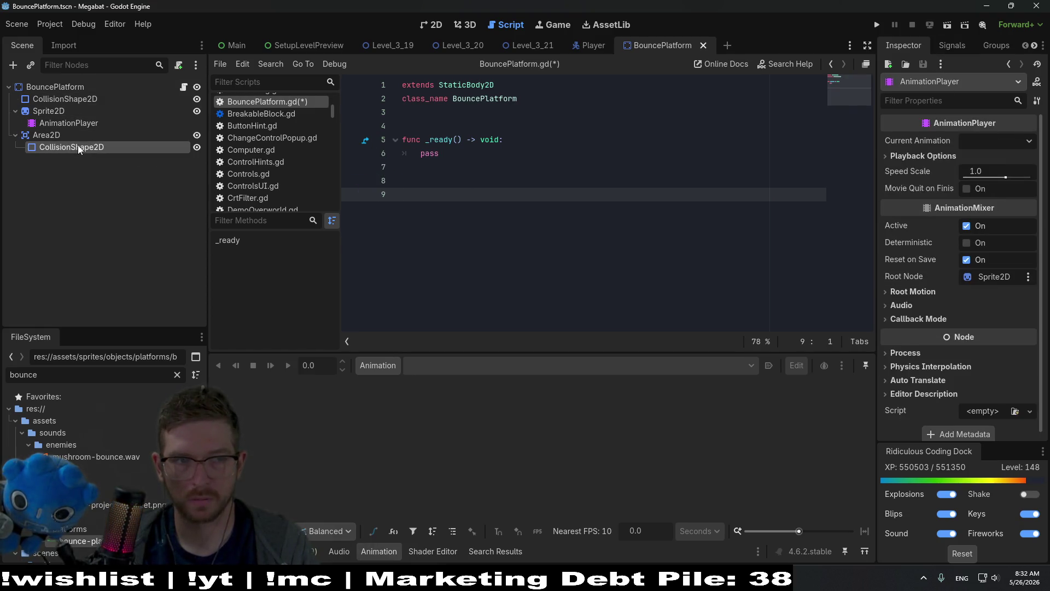
click(78, 147)
click(60, 135)
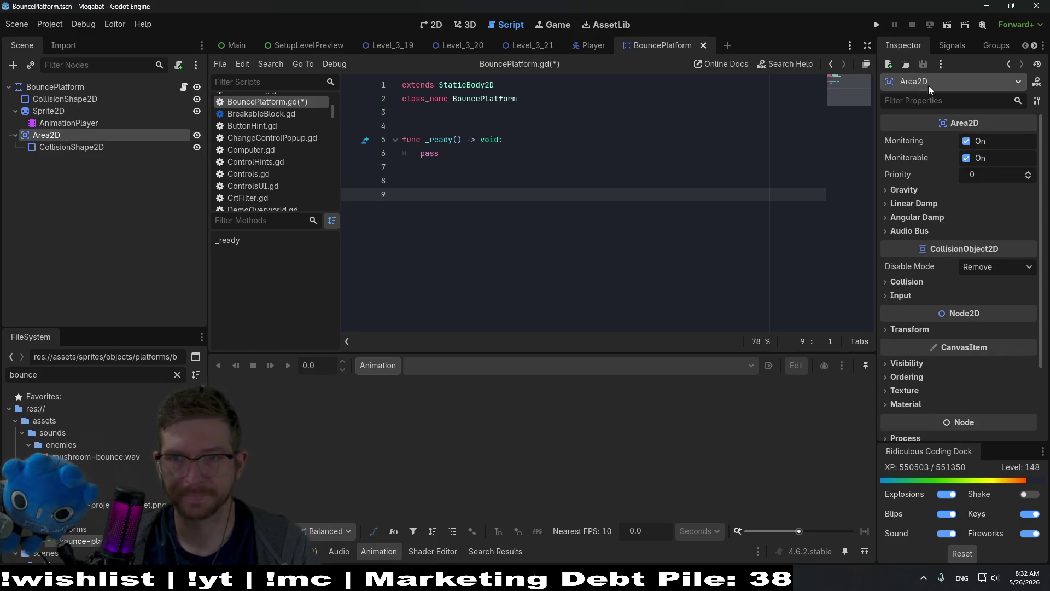
click(947, 48)
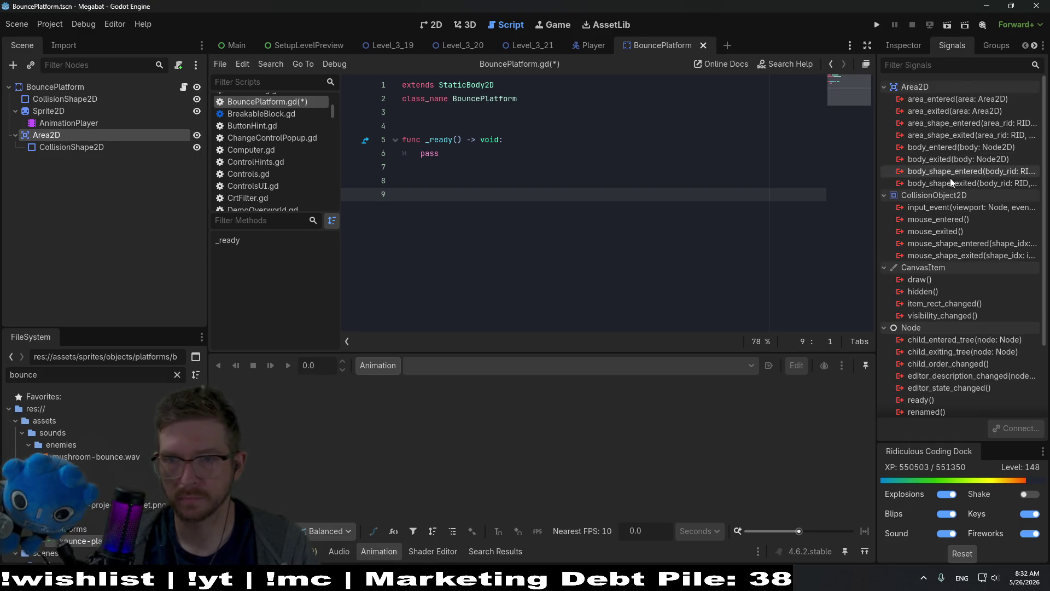
right_click(959, 98)
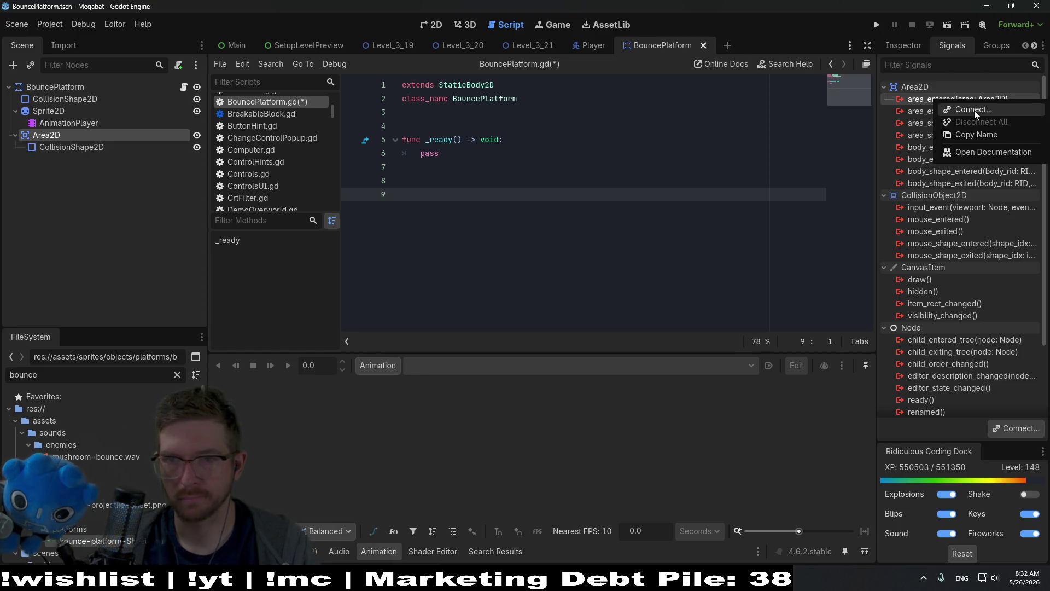
click(917, 146)
right_click(940, 147)
click(980, 155)
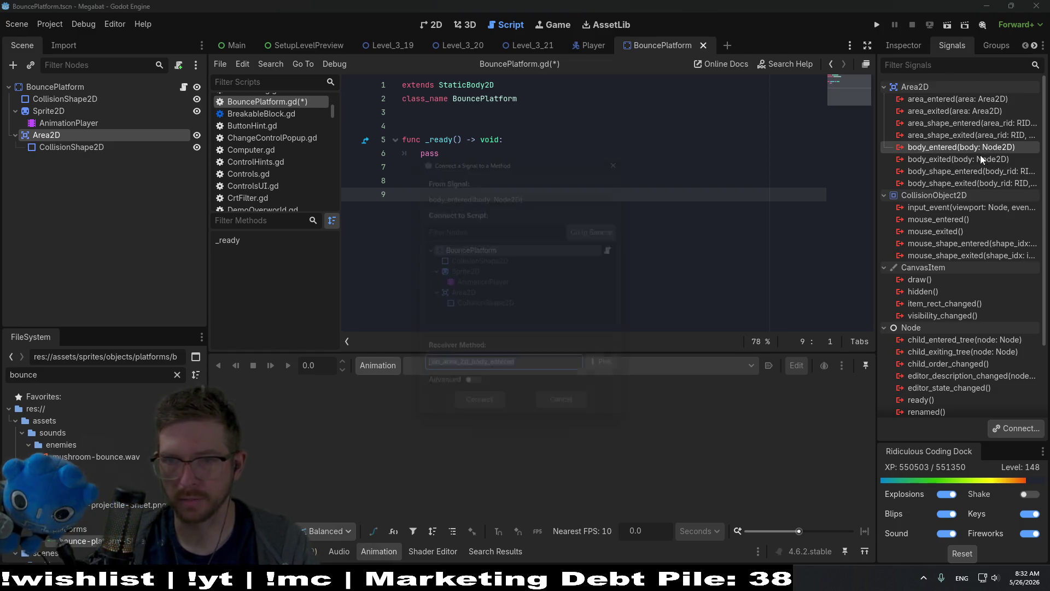
click(487, 418)
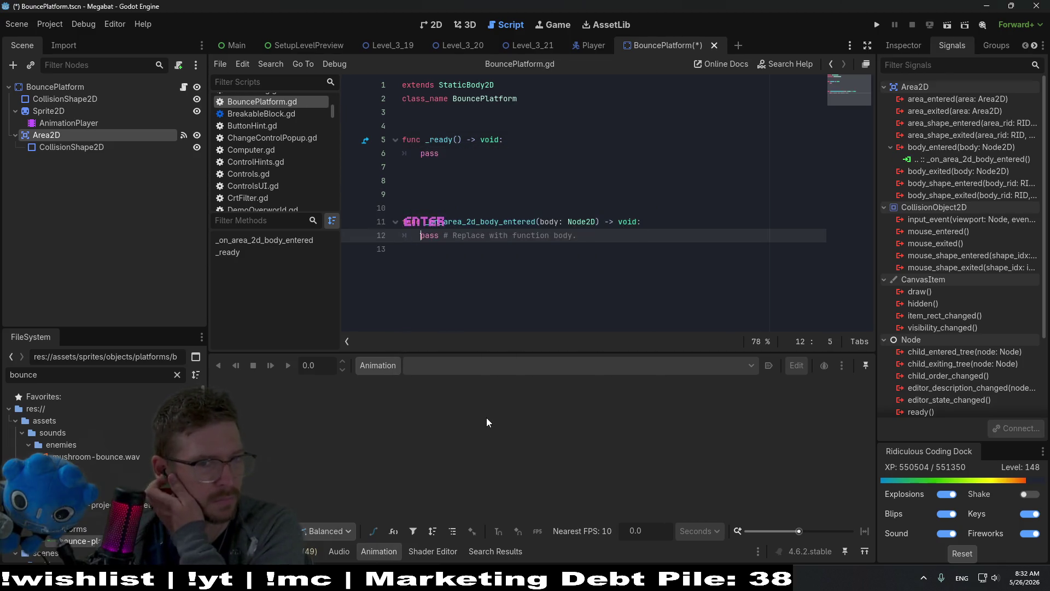
- Write 'if body is Player: pass' in the handler, save, and reselect Area2D's properties
shift+click(583, 235)
key(BackSpace)
text(if )
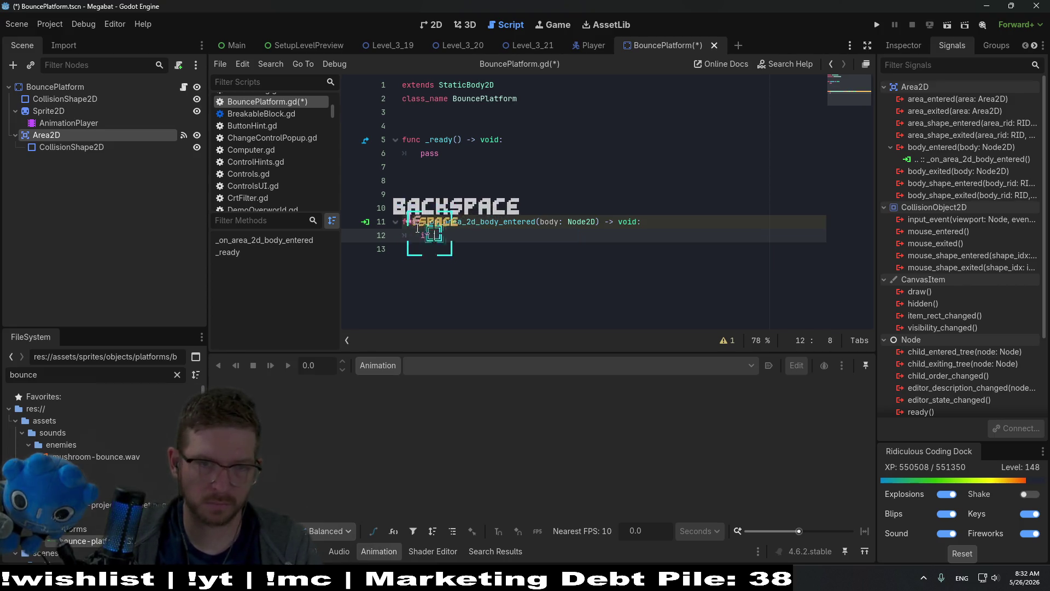
text(body is Player:)
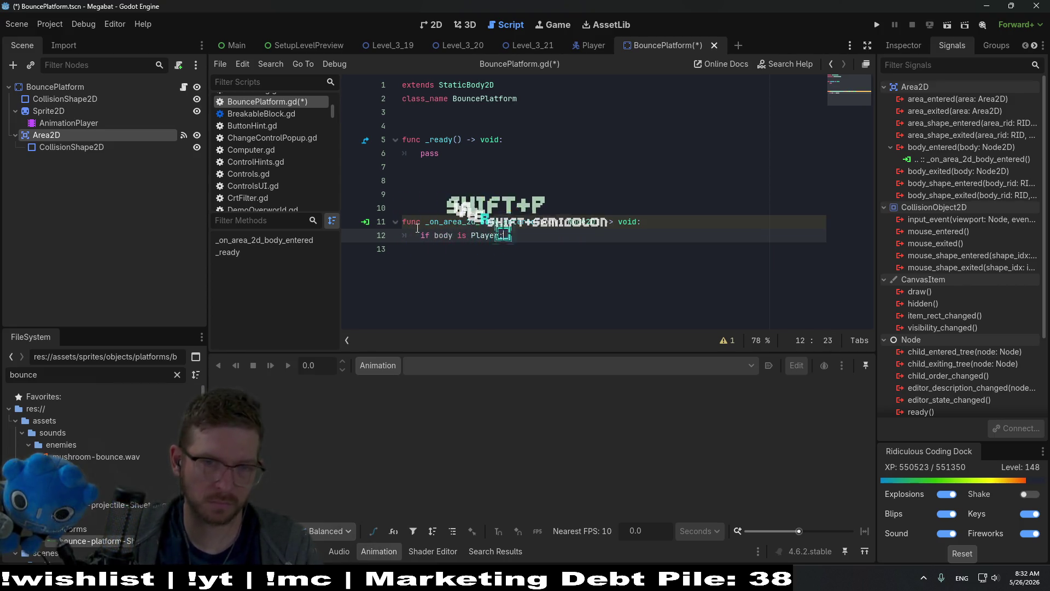
key(Return)
text(pass)
key(ctrl+s)
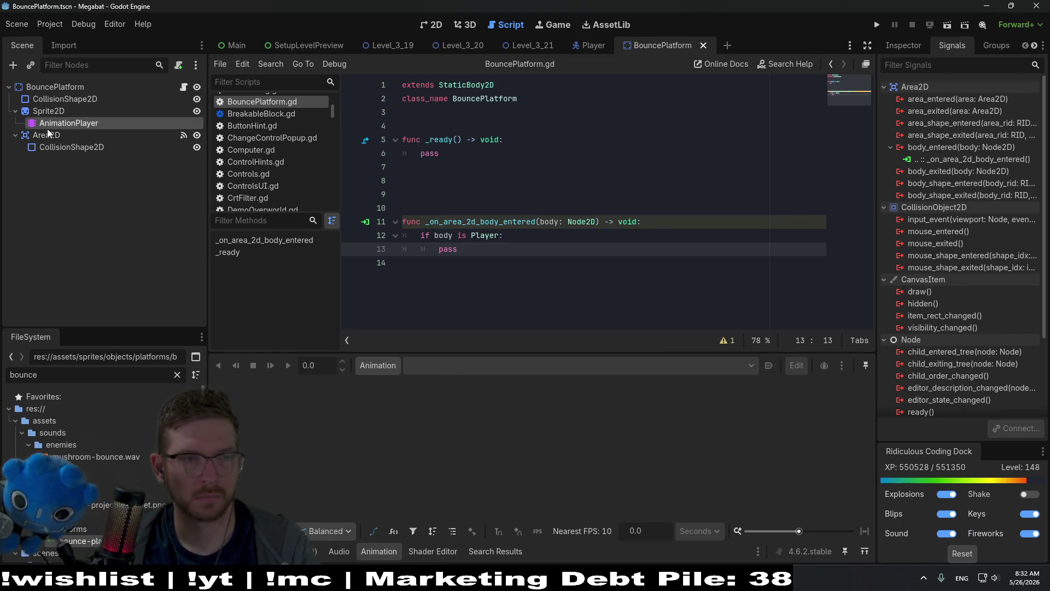
click(47, 133)
click(921, 51)
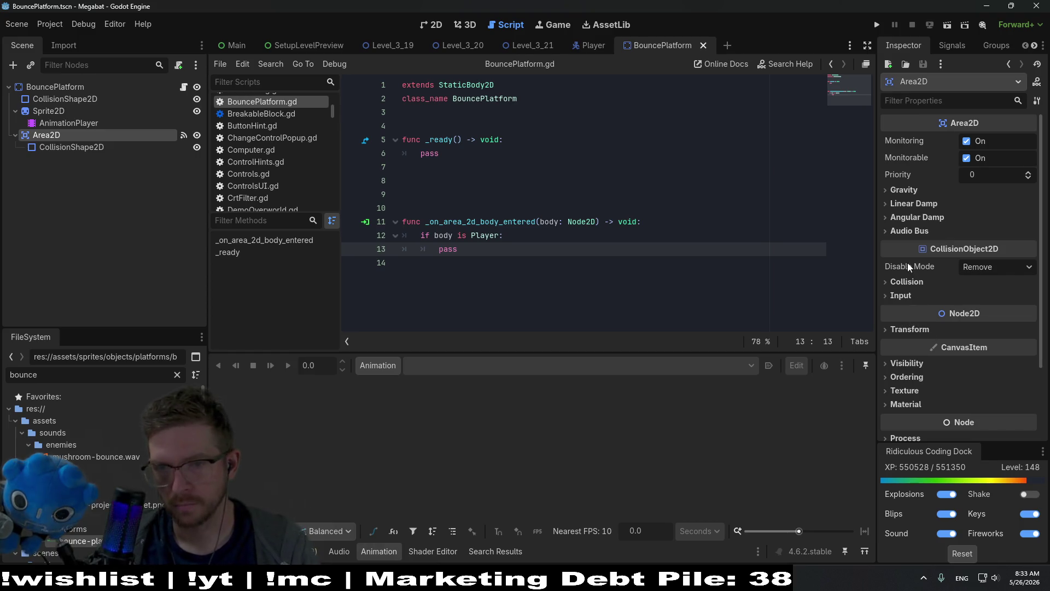
- Untick collision layer 1 on the Area2D, set its mask to the player layer, and save
scroll(922, 382, down, 3)
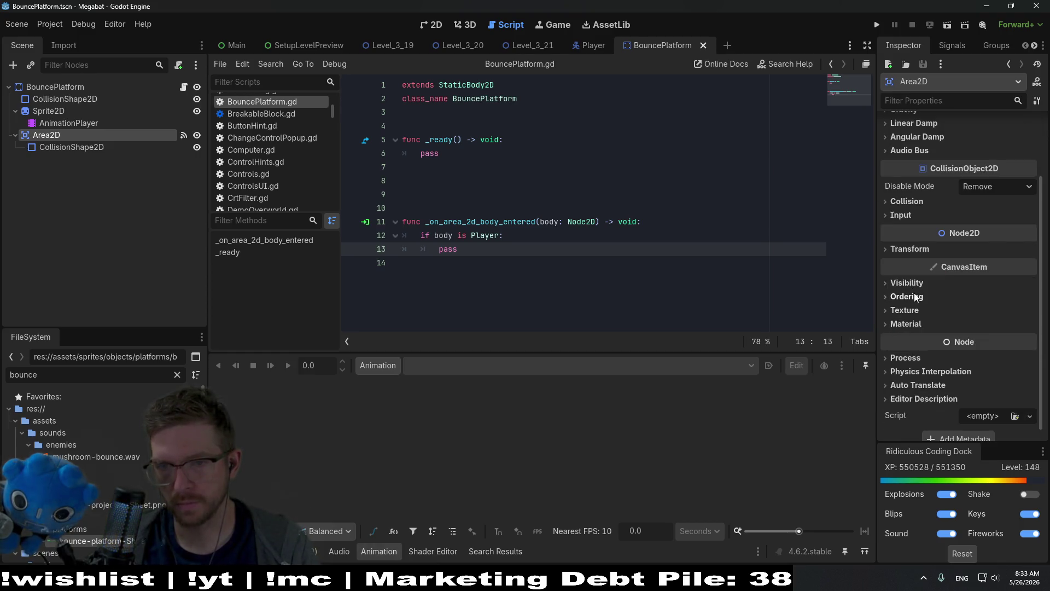
click(911, 202)
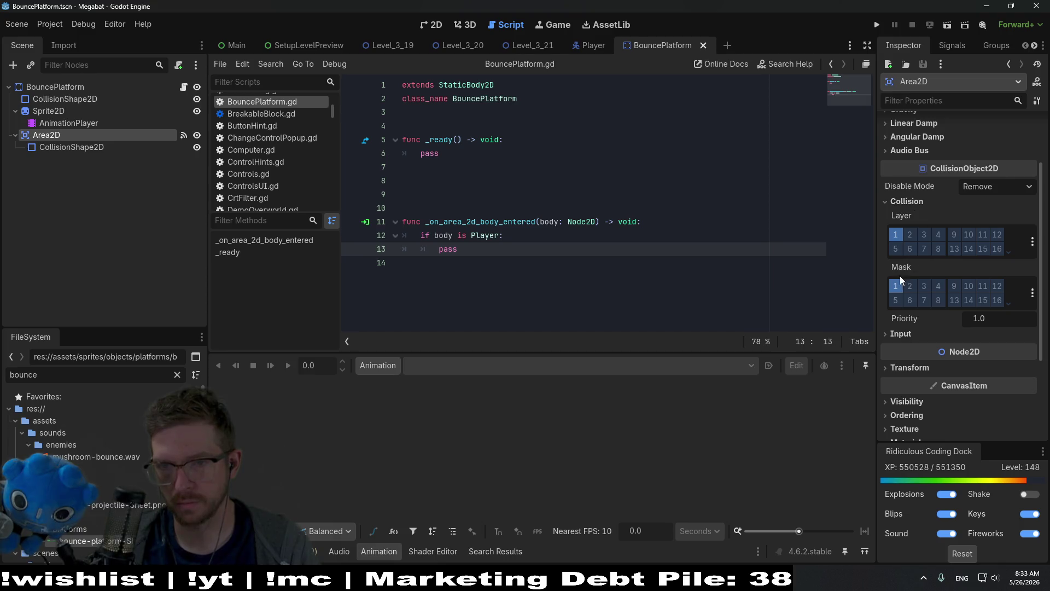
click(896, 235)
click(1033, 293)
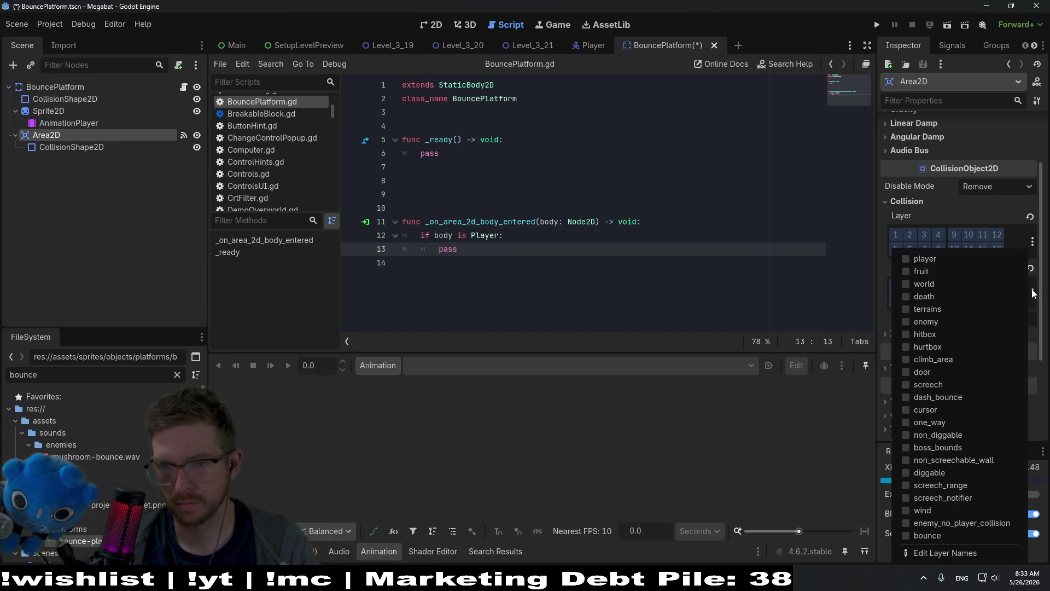
click(921, 259)
key(ctrl+s)
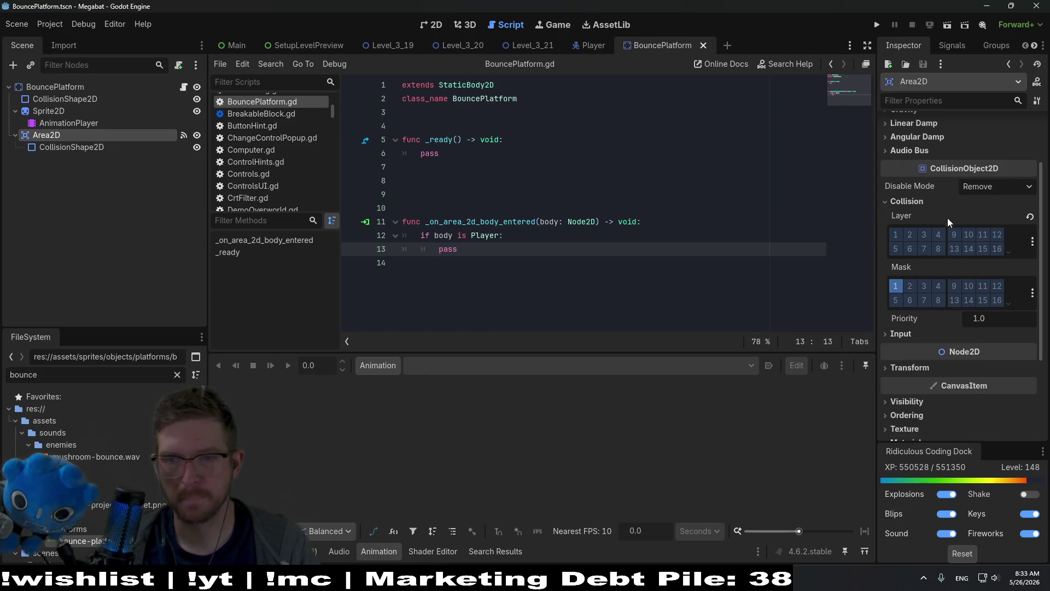
- Review the project's named physics layers in Project Settings, then save the scene again
click(1033, 242)
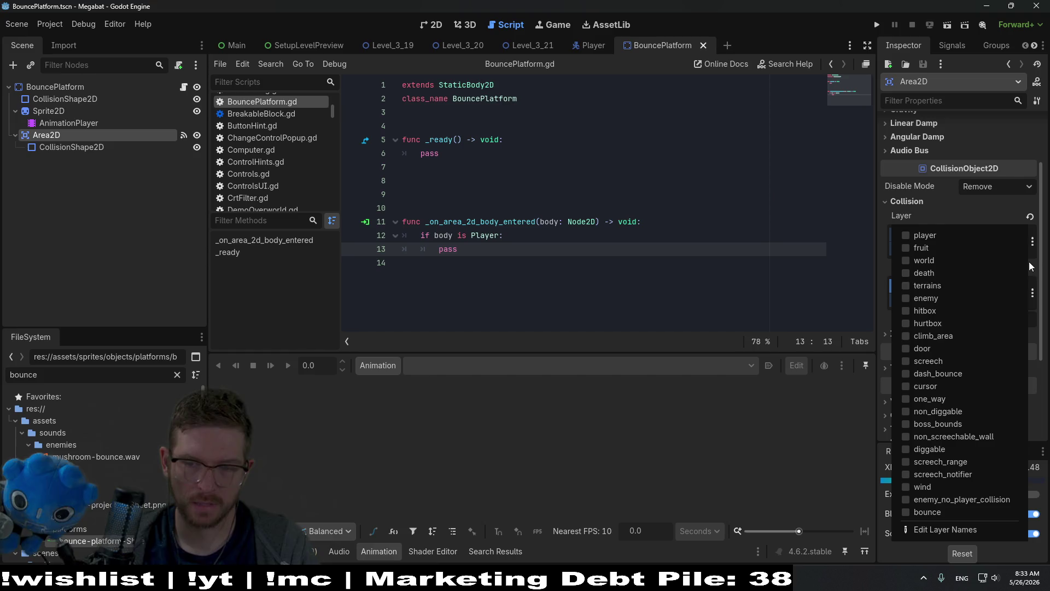
click(955, 528)
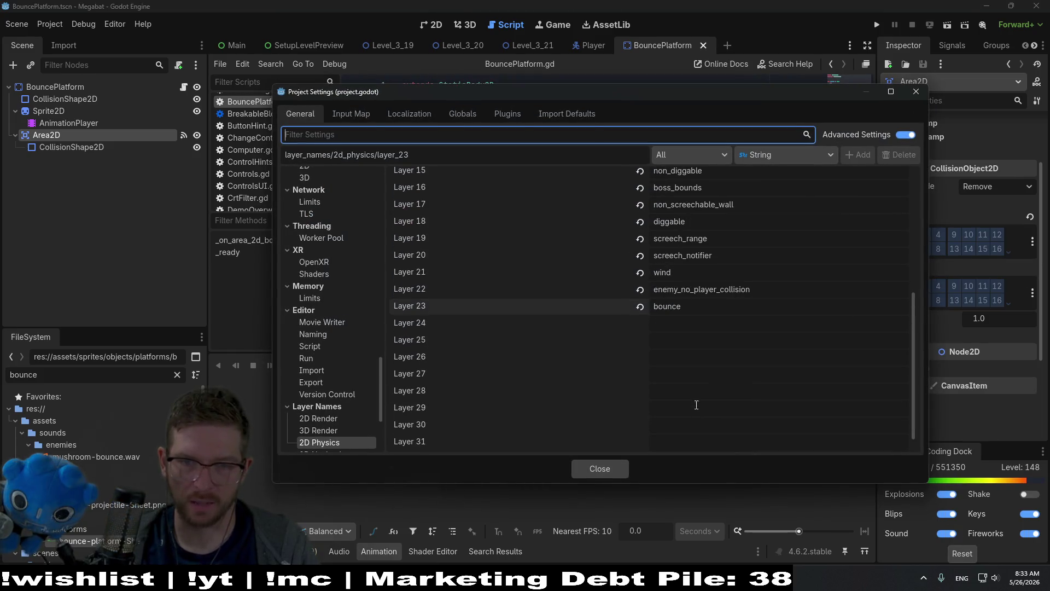
click(916, 91)
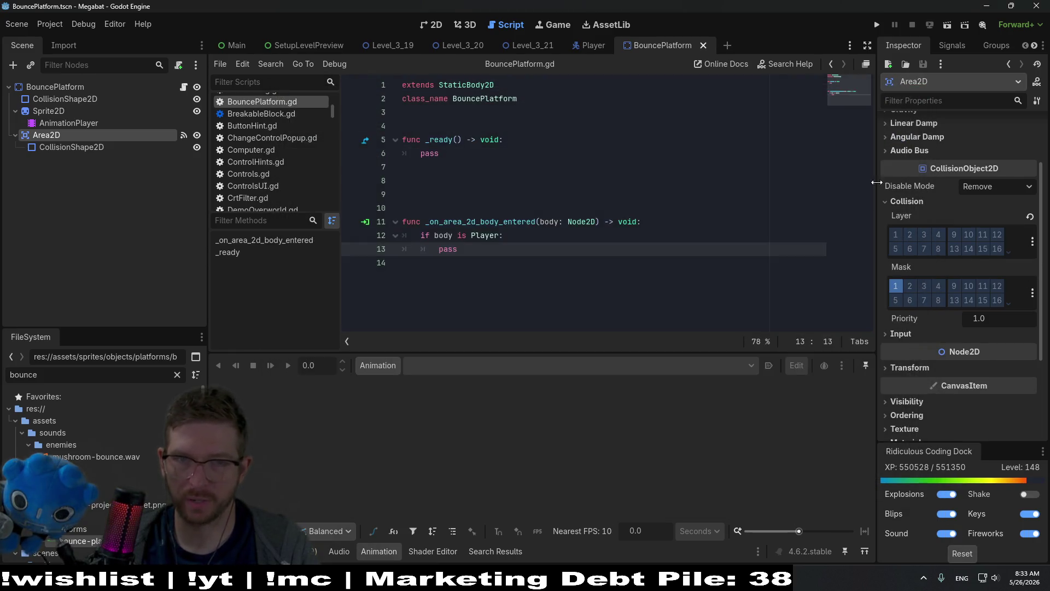
key(ctrl+s)
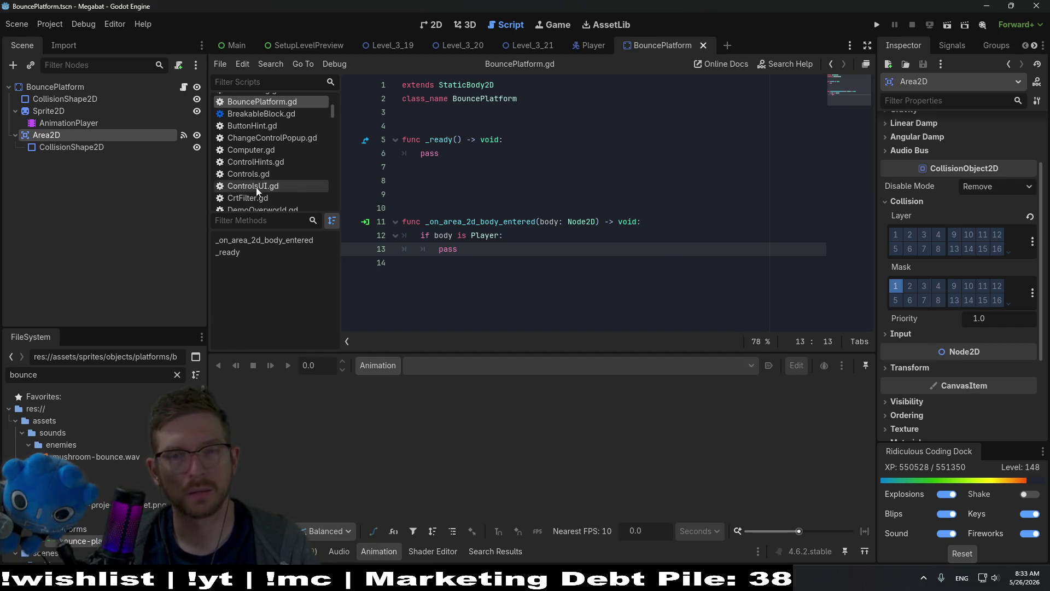
- In the Player scene, select the Player root and inspect its collision layers and mask
click(581, 44)
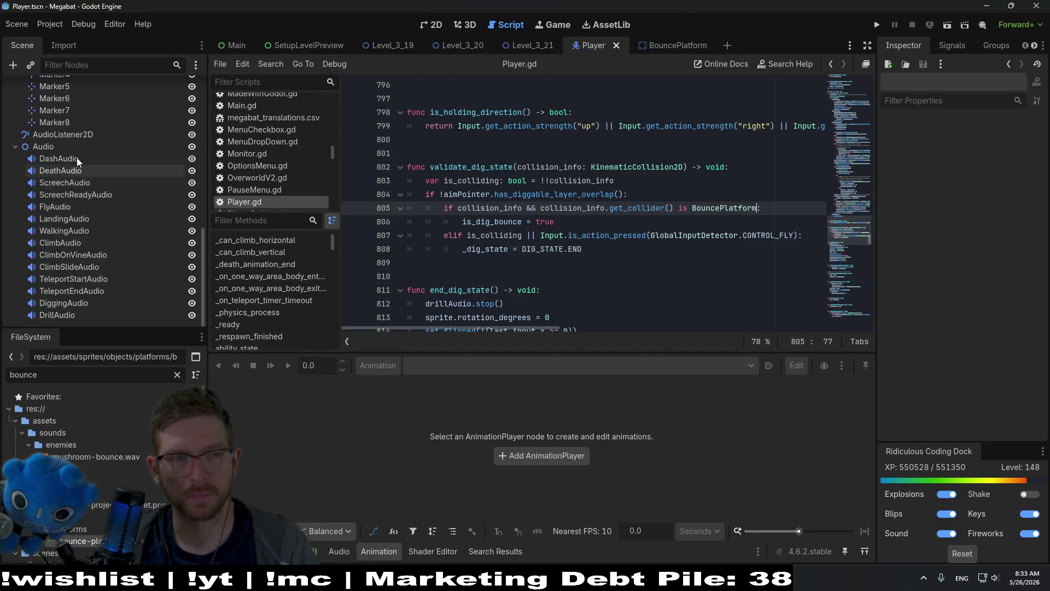
scroll(82, 145, up, 10)
click(37, 87)
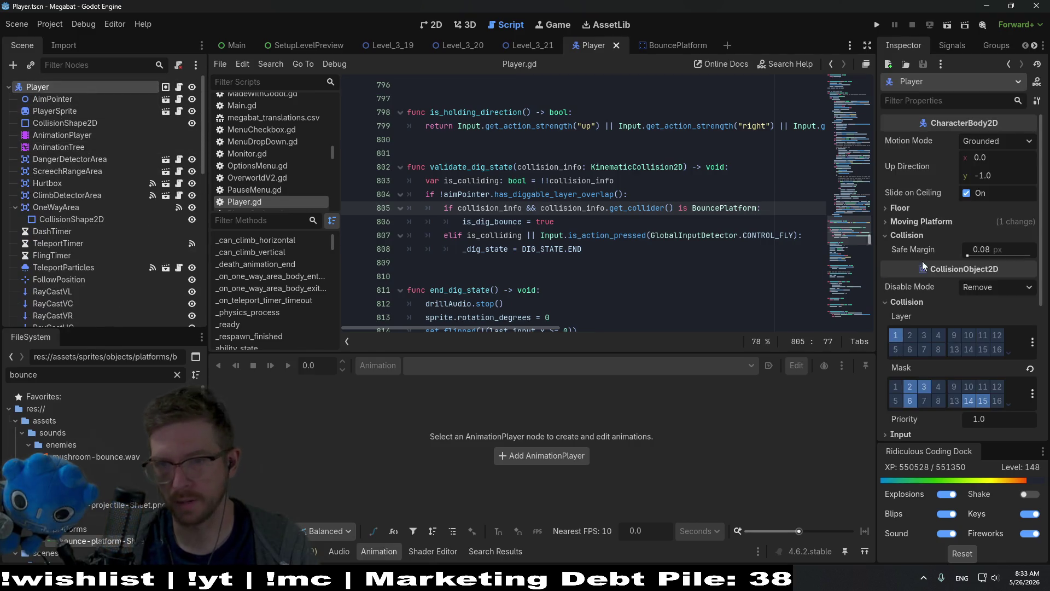
scroll(957, 327, down, 2)
click(1032, 302)
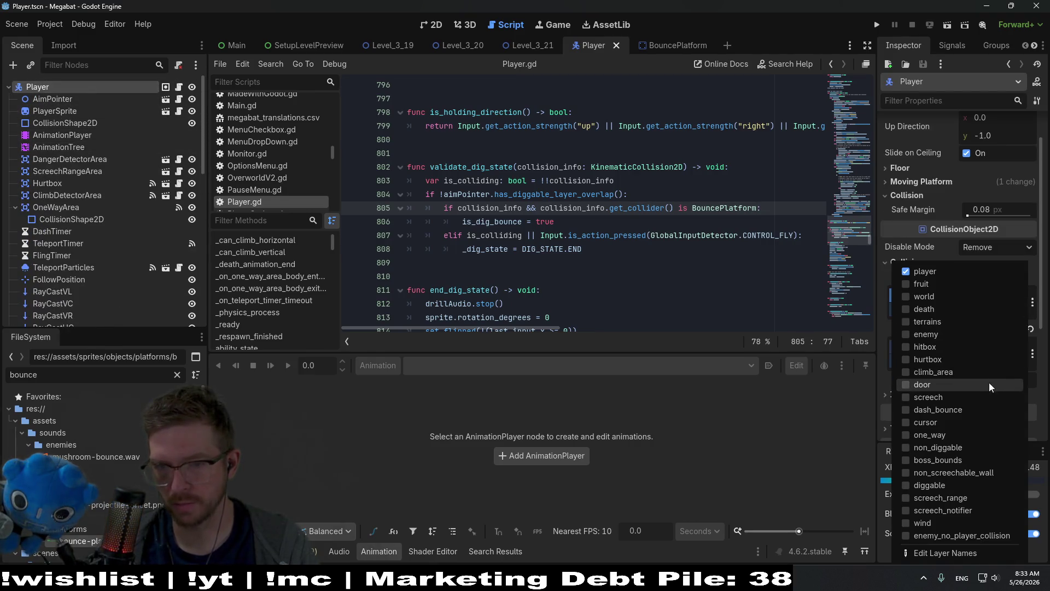
click(1035, 340)
click(1033, 355)
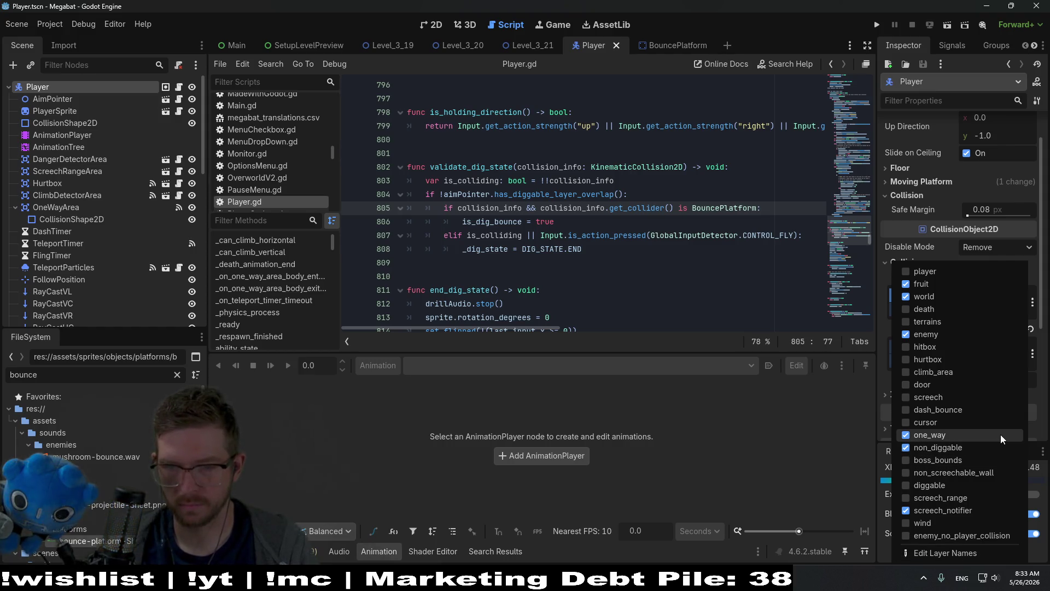
- Name 2D physics layer 23 'bounce' and tick it in the Player's collision mask
click(932, 552)
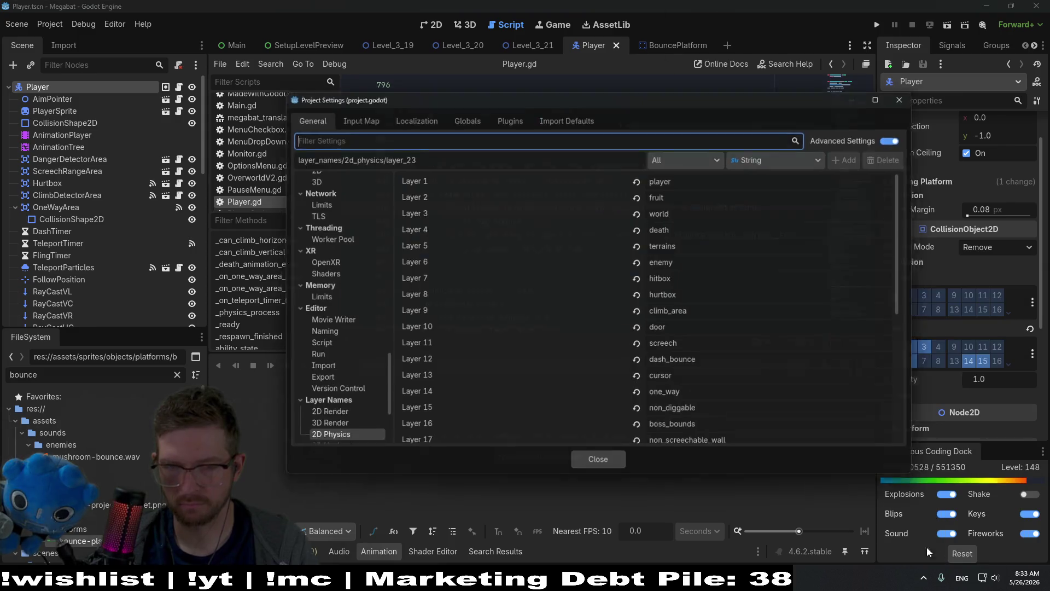
click(677, 288)
text(bounc)
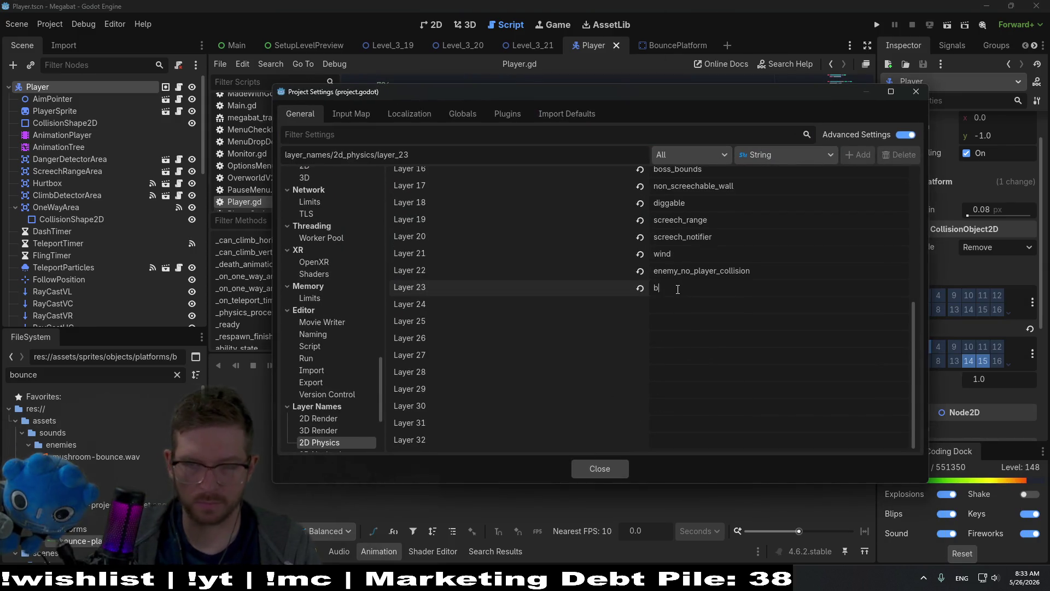
text(e)
click(916, 92)
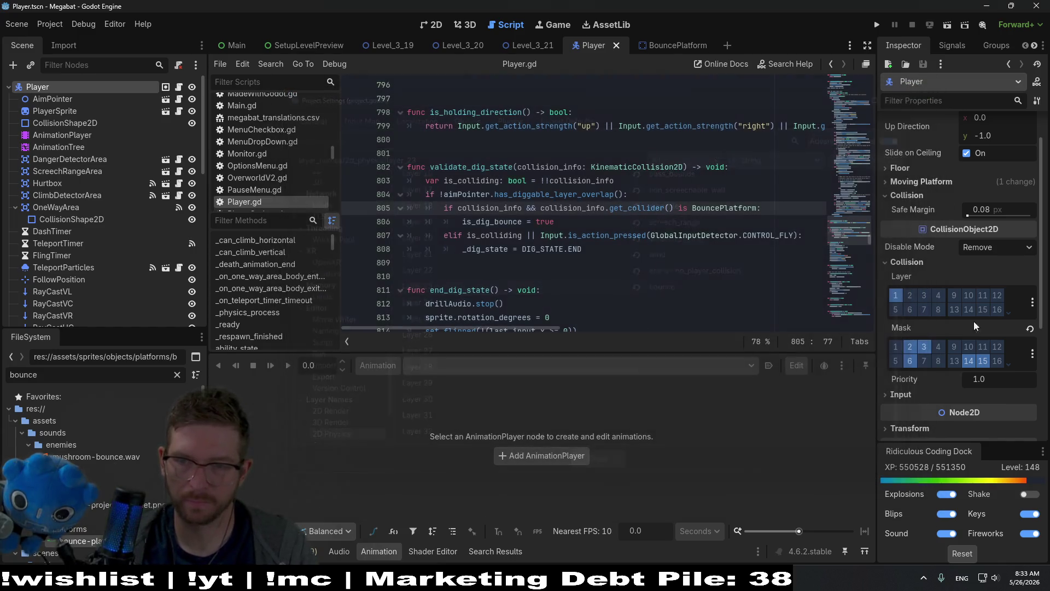
click(1032, 354)
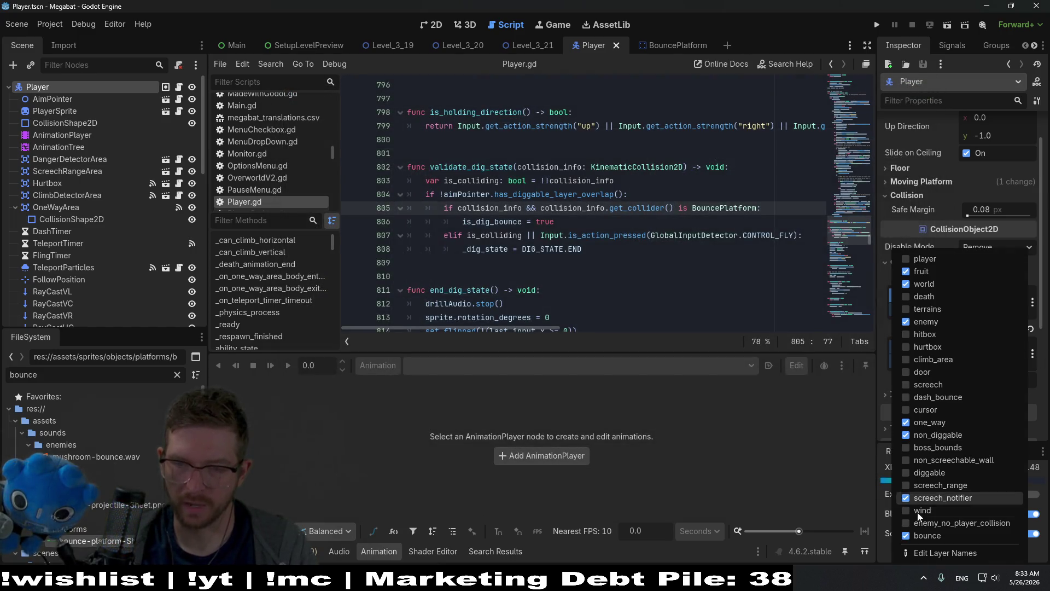
click(905, 535)
- Confirm Layer 23 is named 'bounce' in Project Settings, then save the Player scene
click(945, 552)
scroll(667, 303, down, 5)
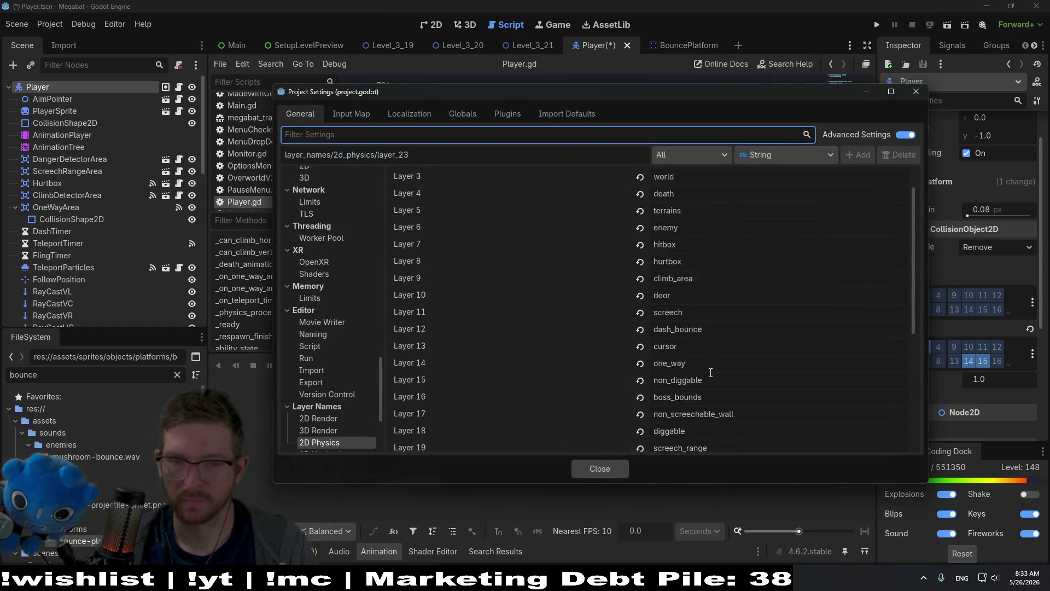
double_click(666, 287)
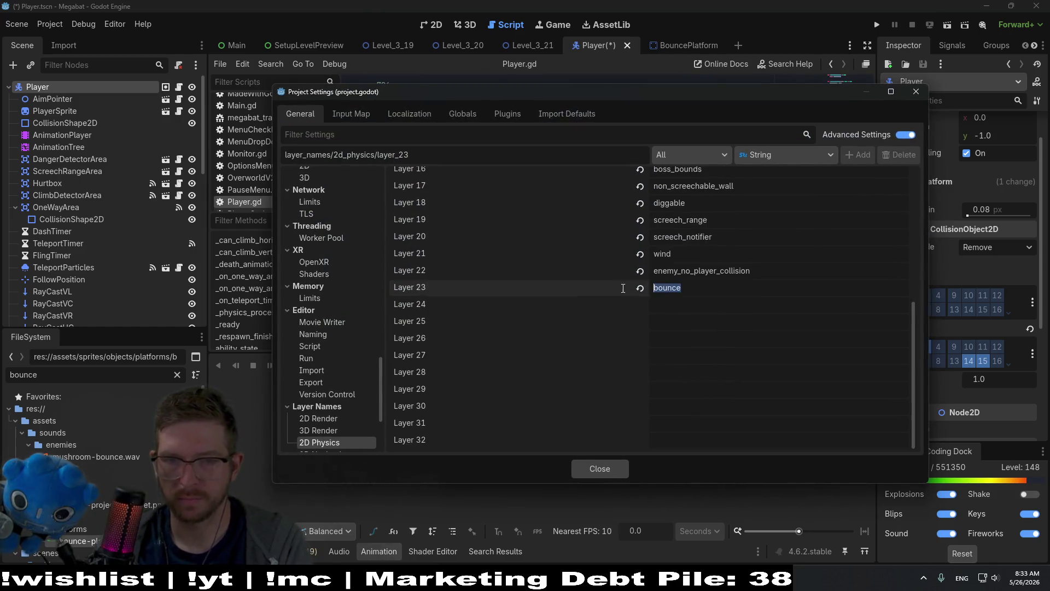
click(923, 94)
key(ctrl+s)
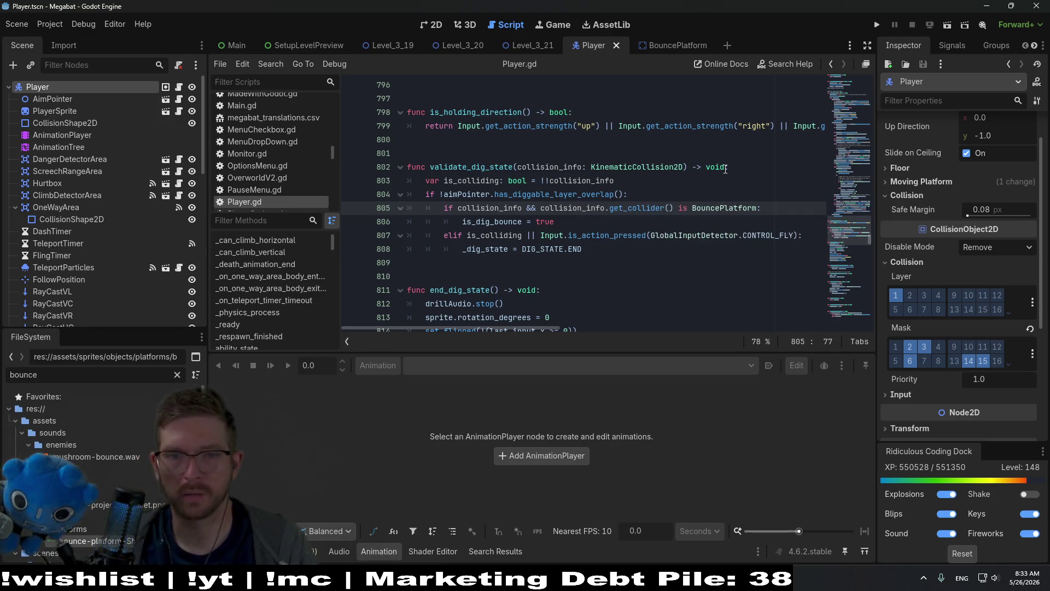
scroll(557, 224, up, 2)
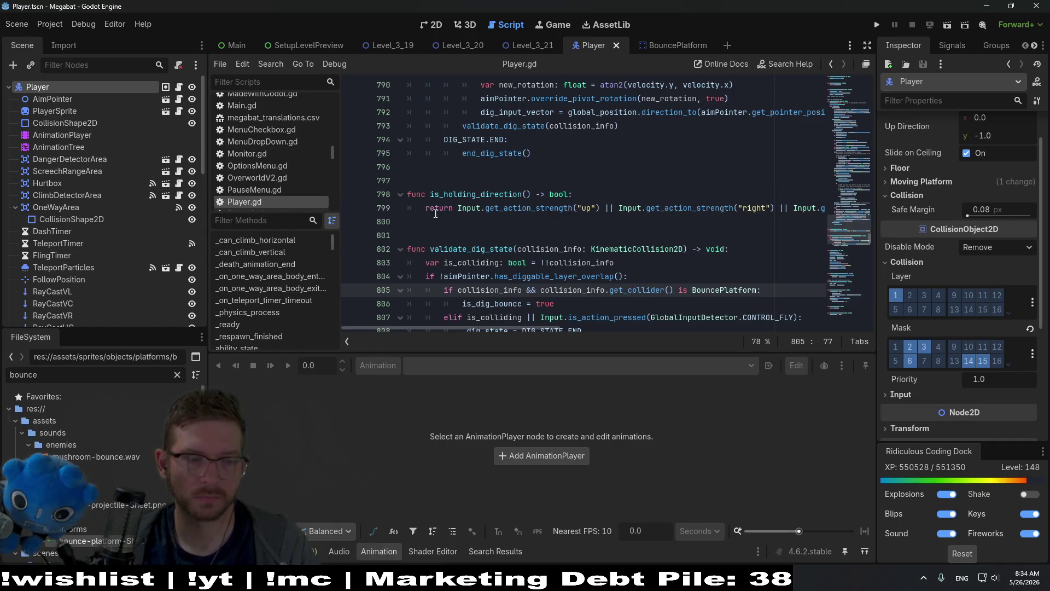
mouse_move(458, 209)
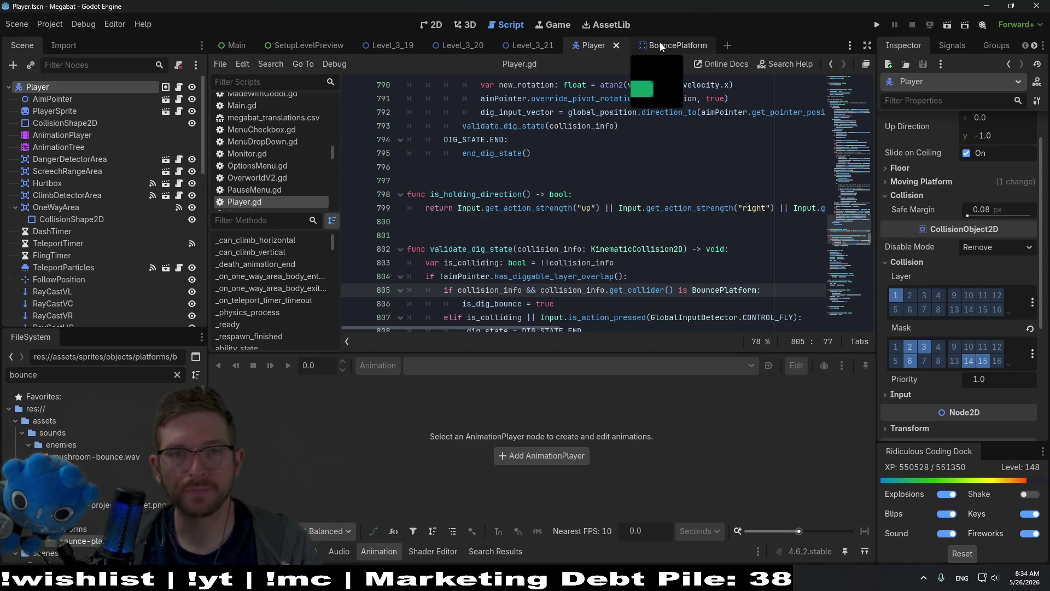
- Open the BouncePlatform scene in the 2D view and select its Sprite2D
click(534, 45)
click(425, 25)
scroll(598, 150, down, 4)
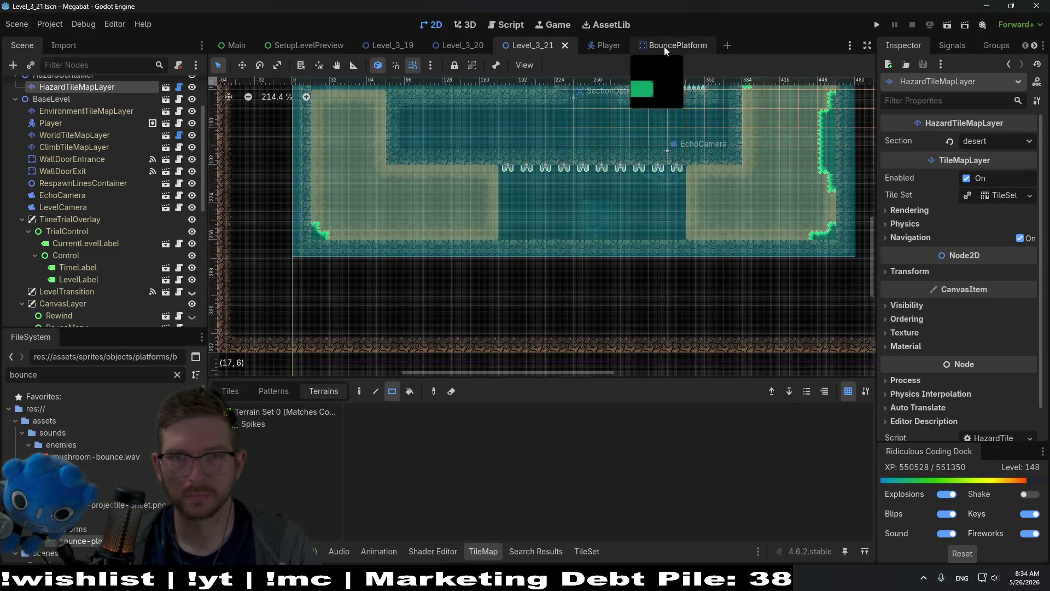
click(663, 45)
click(44, 123)
click(54, 99)
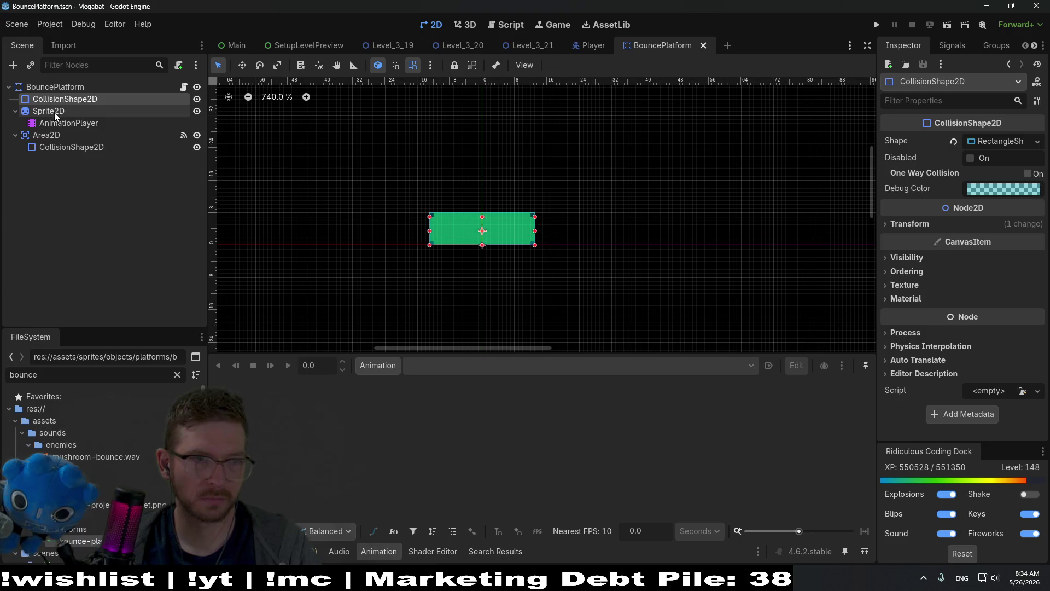
click(48, 111)
- Create a new animation named 'bounce' with a 0.1-second timeline snap
click(377, 366)
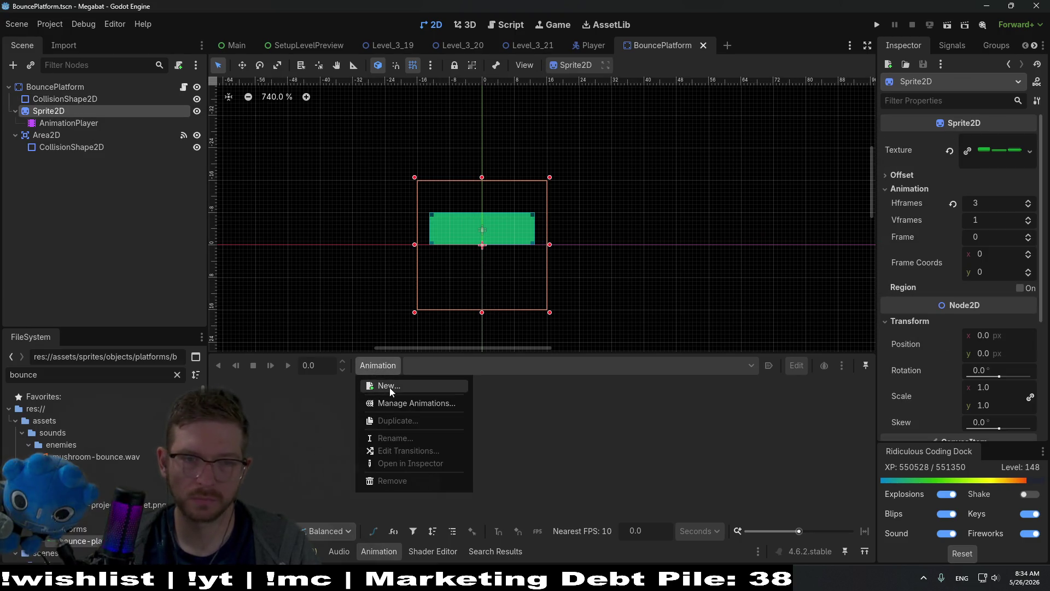
click(389, 388)
text(bounce)
key(Return)
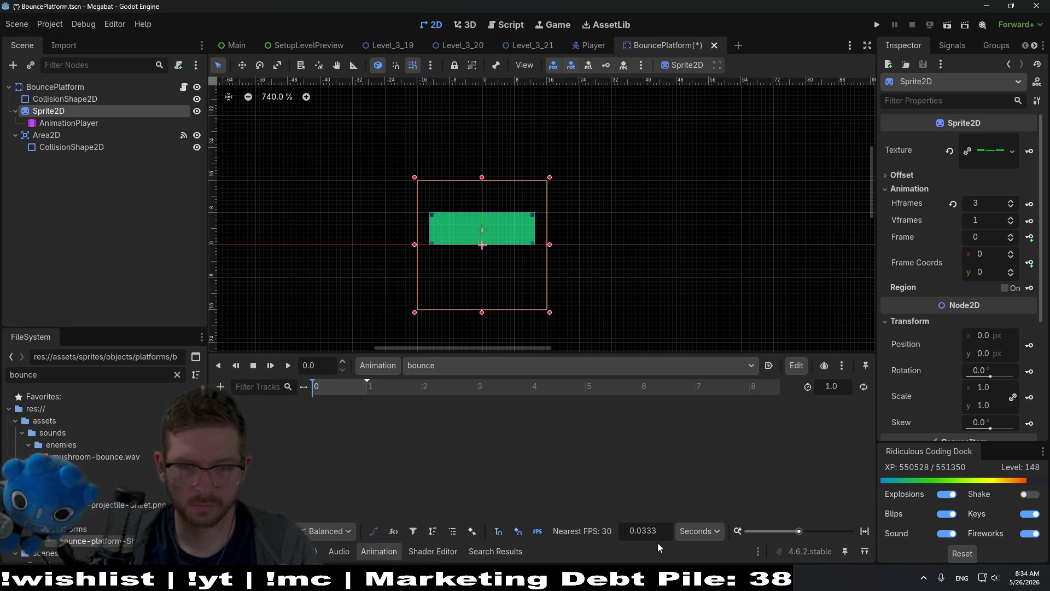
click(659, 527)
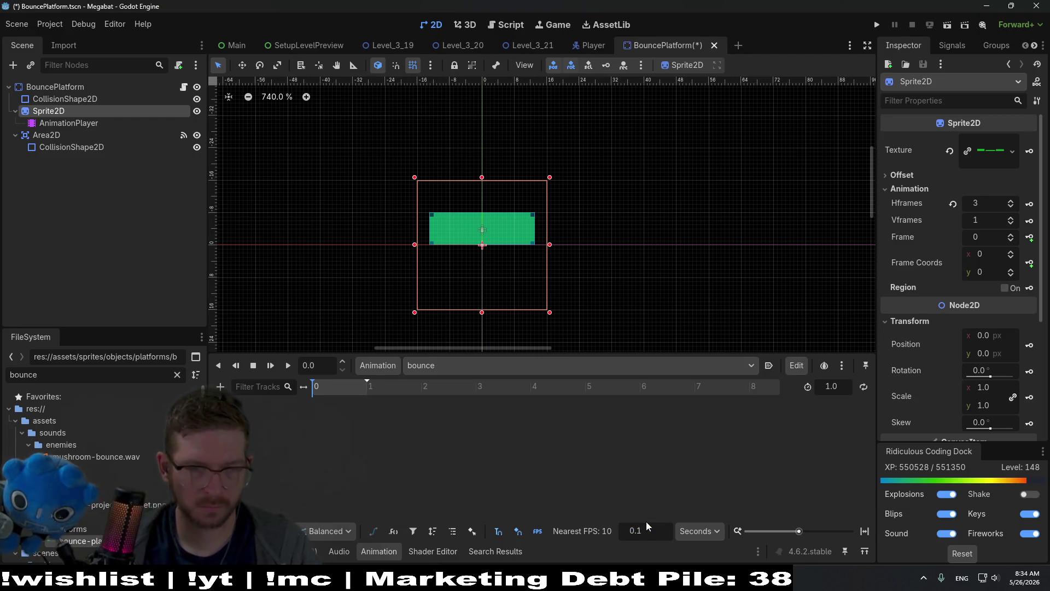
key(Return)
- Key the Sprite2D Frame property at 0.0, 0.1 and 0.2 seconds
scroll(337, 418, up, 5)
scroll(352, 388, left, 1)
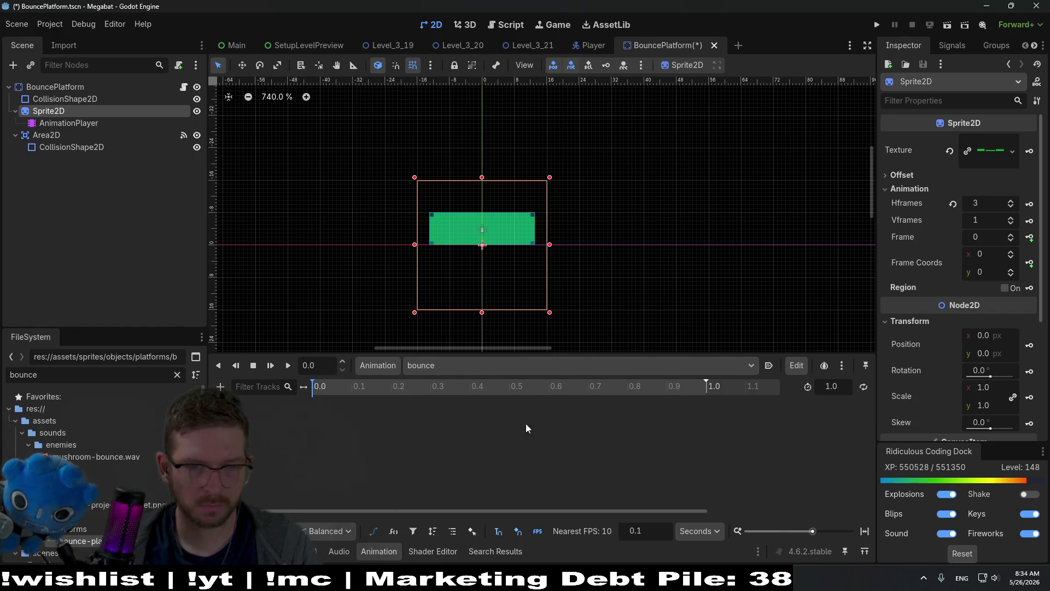
drag(348, 389, 313, 387)
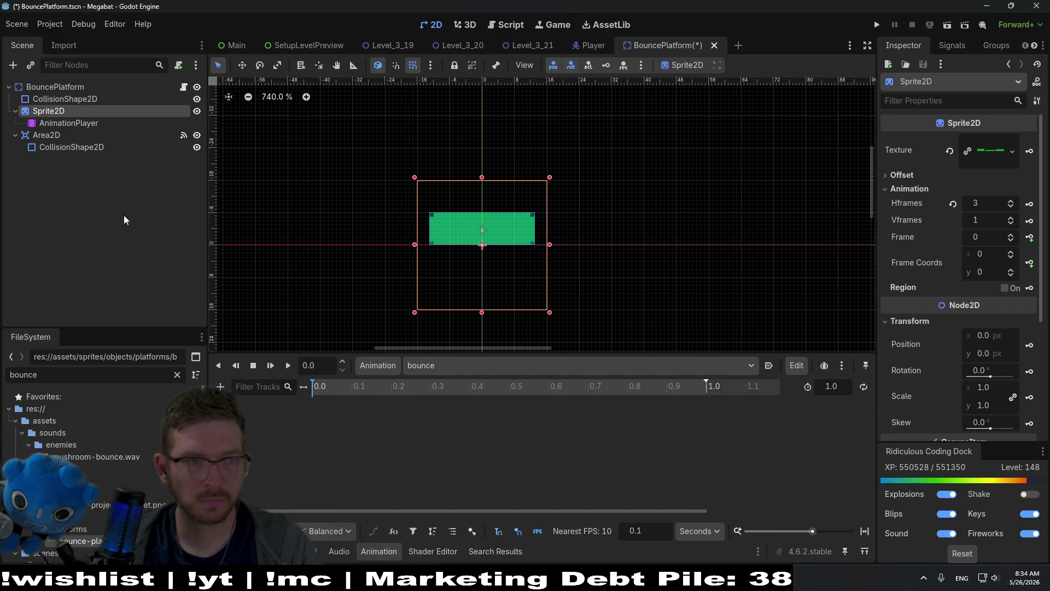
click(55, 99)
click(52, 121)
click(49, 111)
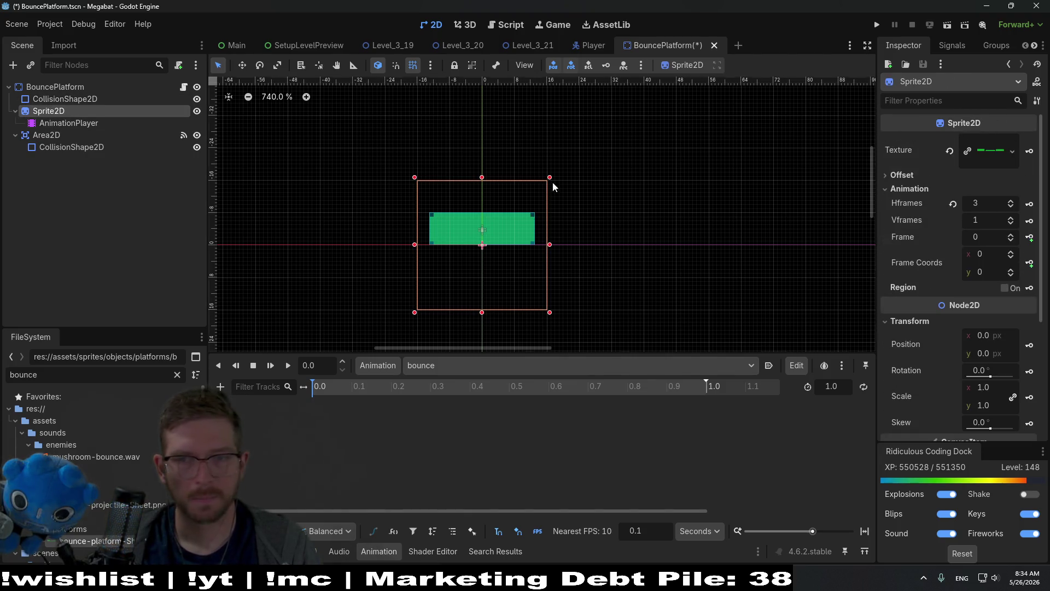
click(1030, 236)
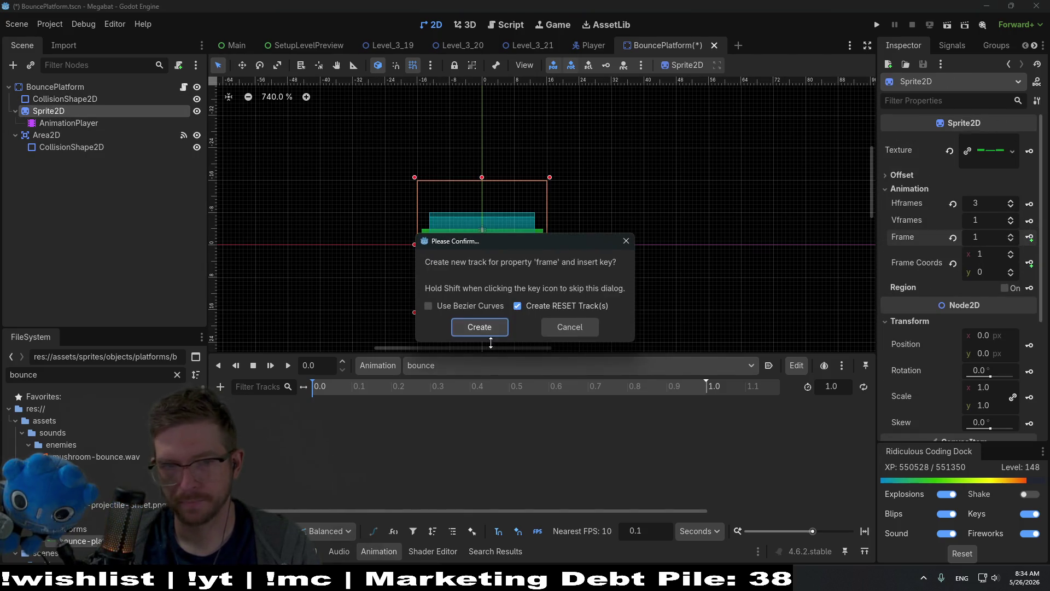
click(494, 328)
click(359, 387)
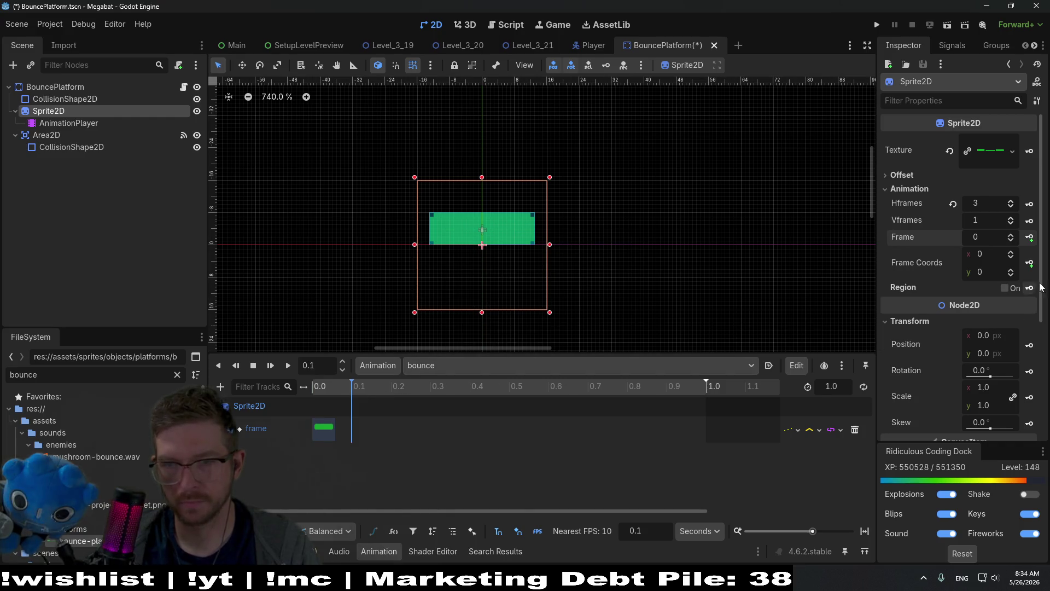
click(1029, 237)
click(1030, 237)
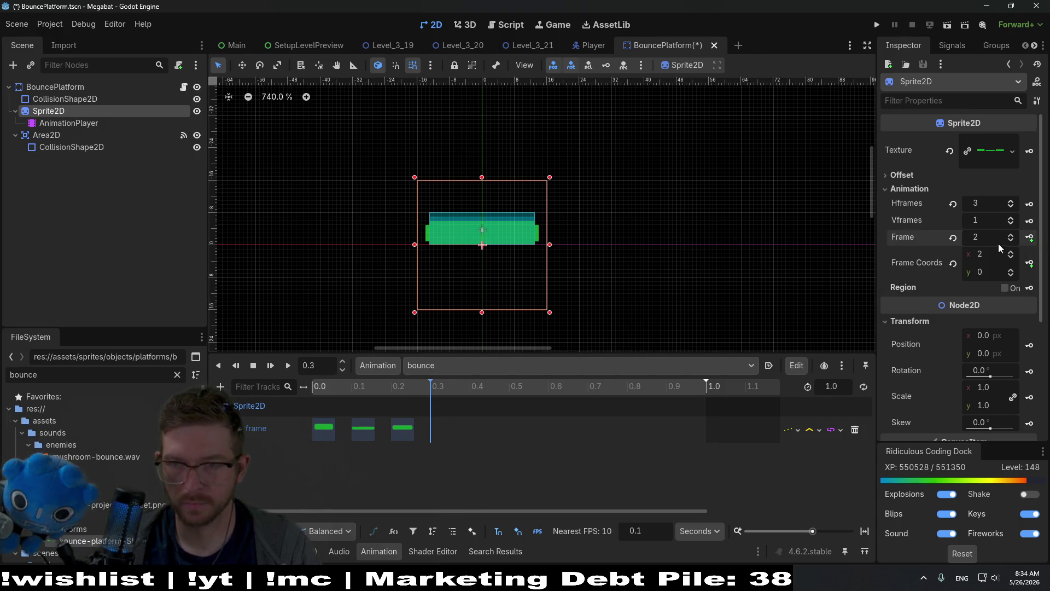
- Remove the extra keyframe at 0.3 seconds and set the bounce length to 0.3
click(1010, 241)
click(1011, 241)
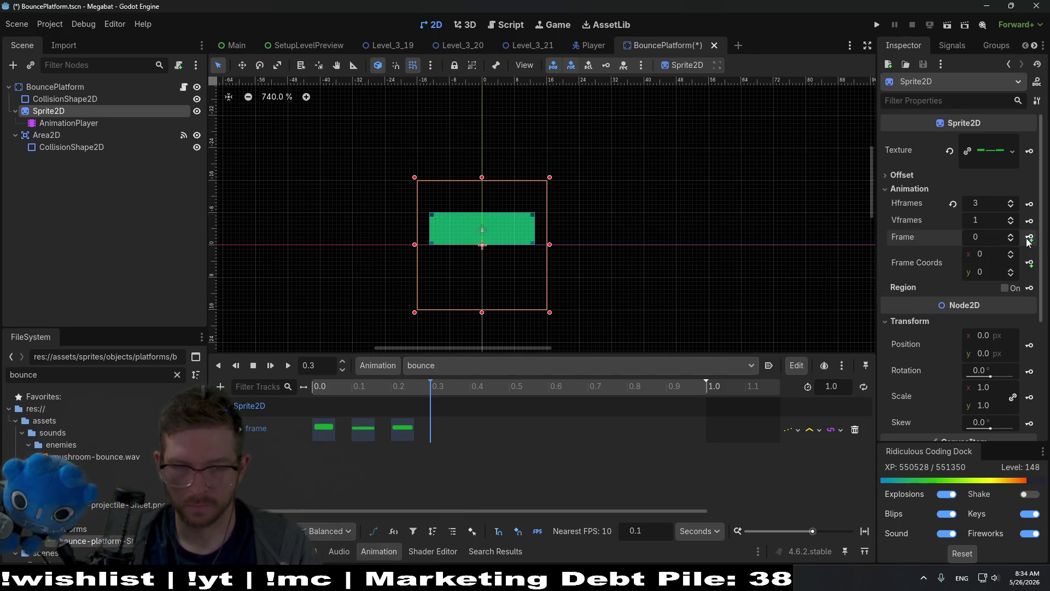
click(1029, 239)
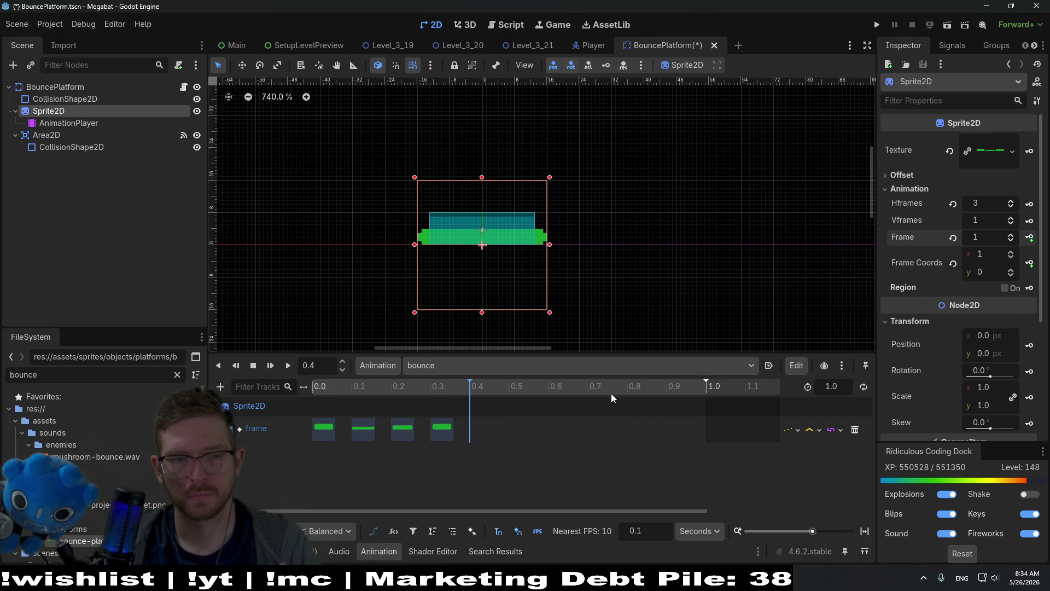
click(443, 428)
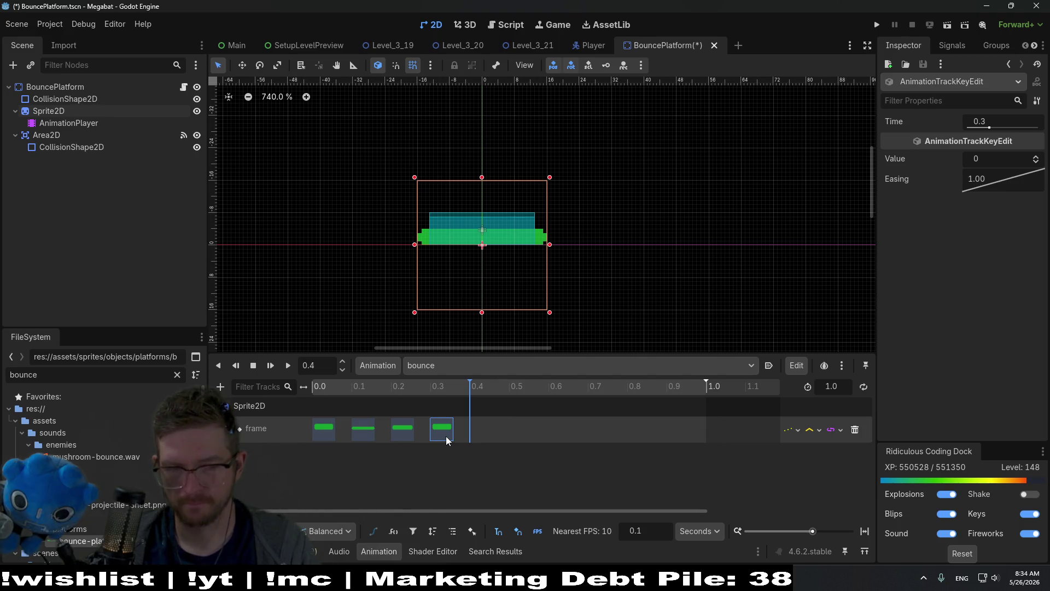
key(Delete)
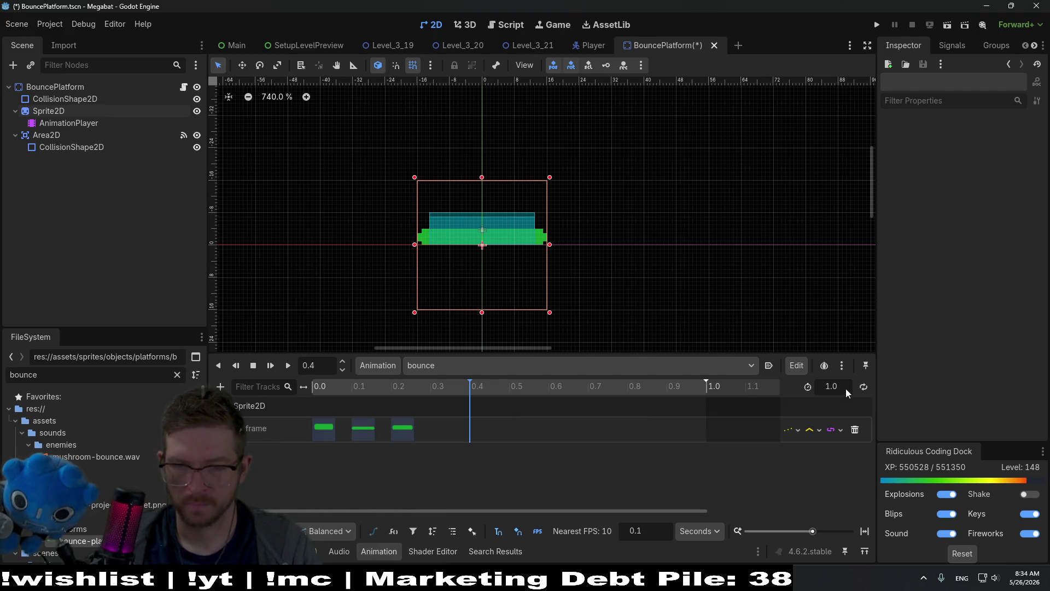
click(833, 386)
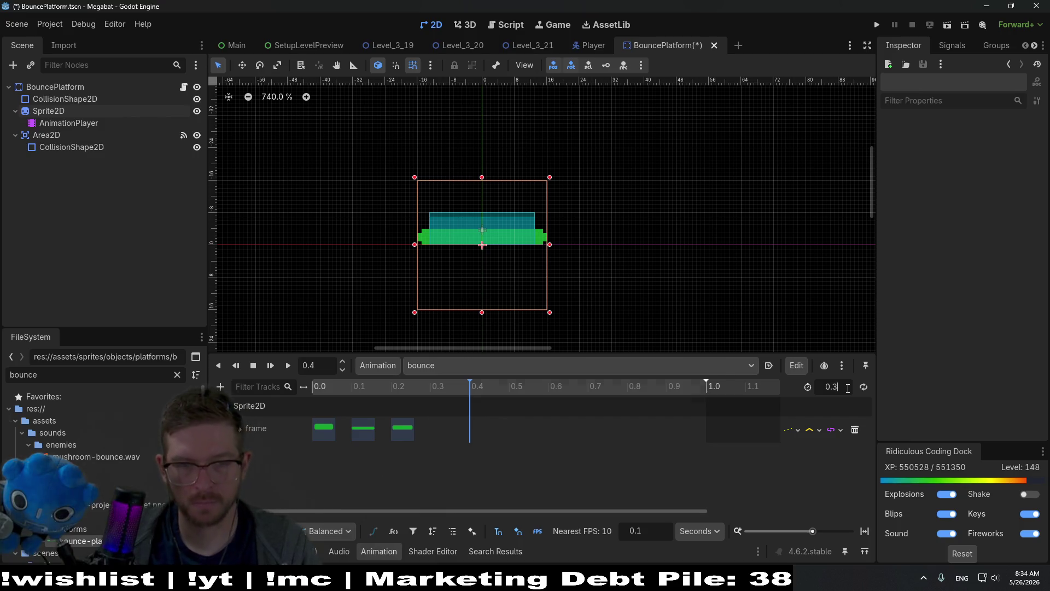
key(Return)
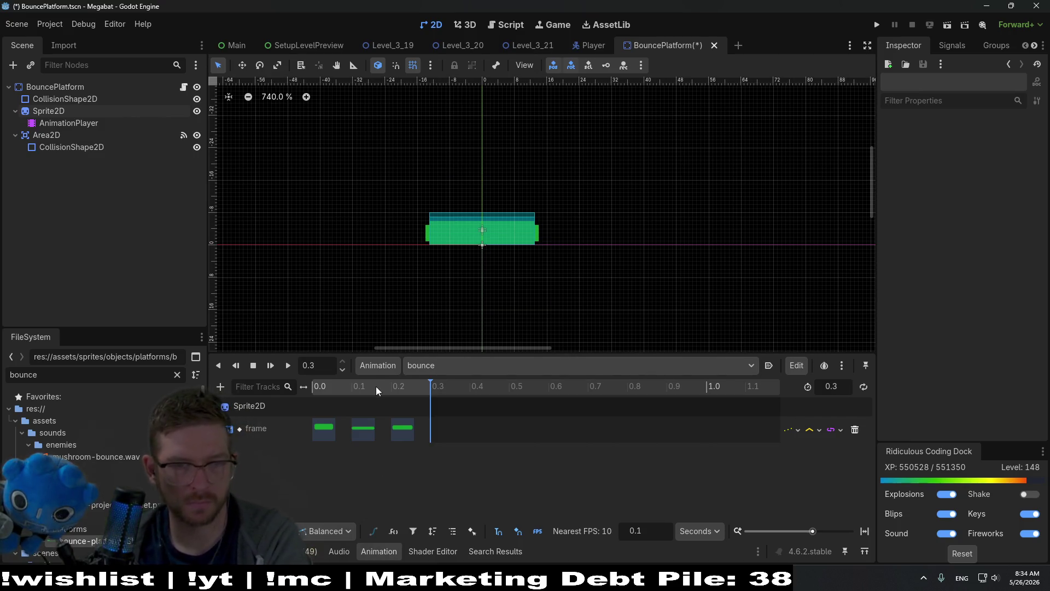
- Create an 'idle' animation with one Sprite2D frame key and a 0.1-second length
click(402, 366)
click(393, 383)
text(idle)
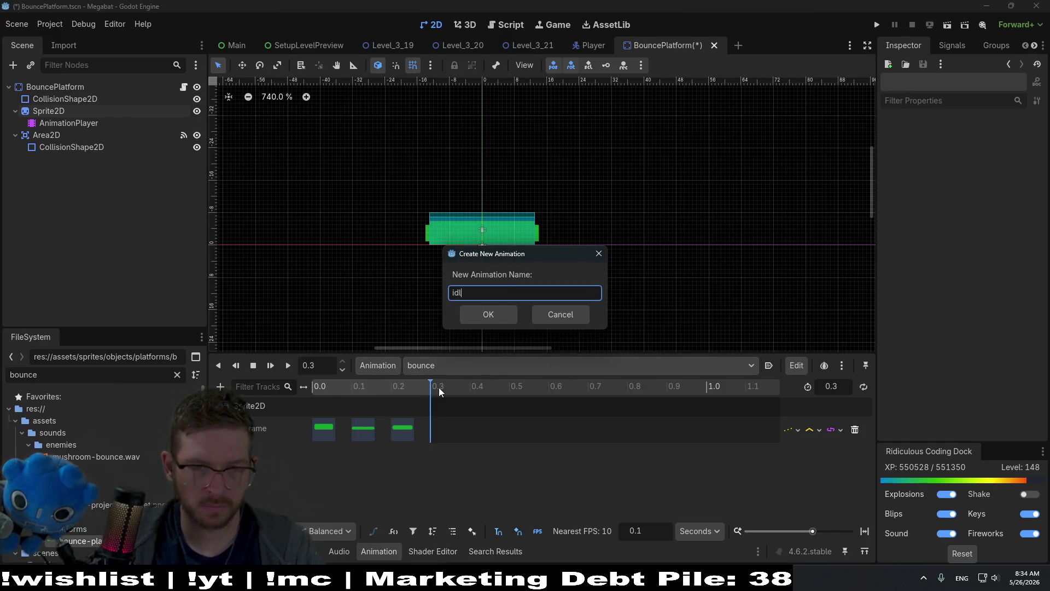
key(Return)
click(55, 111)
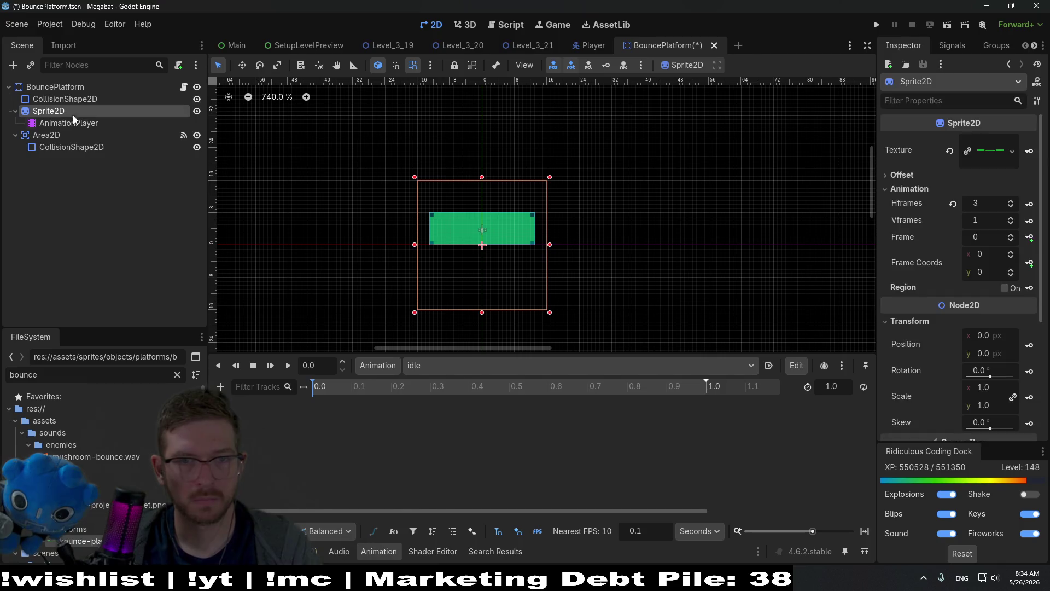
click(1030, 238)
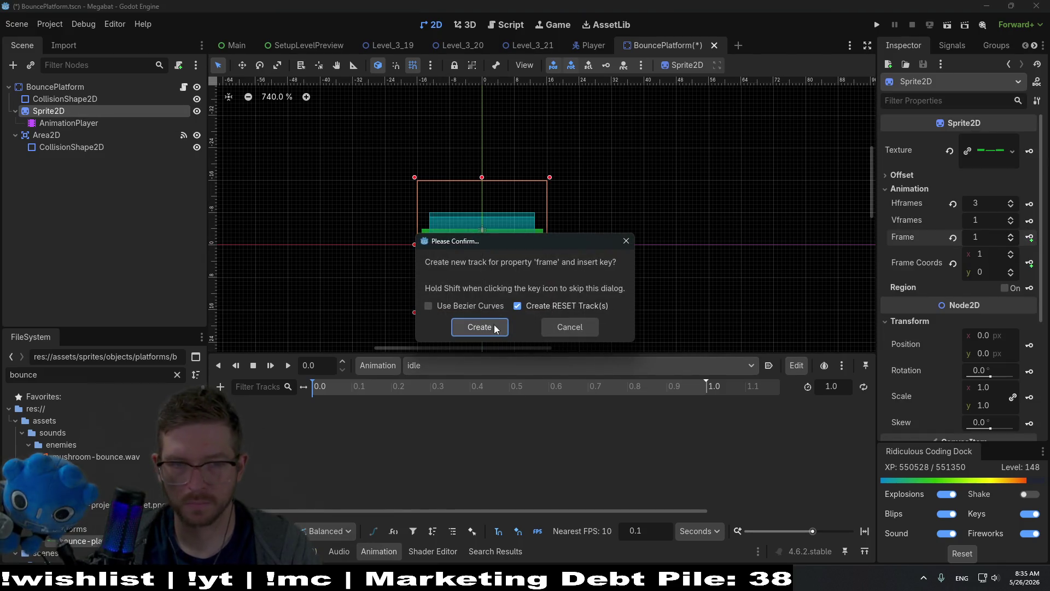
click(480, 327)
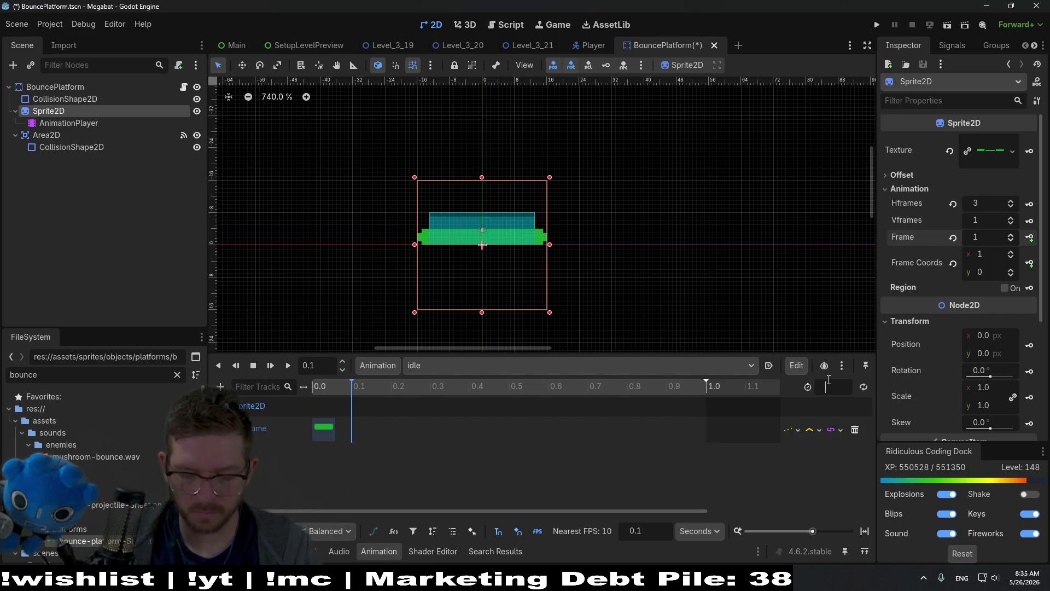
key(Return)
click(311, 389)
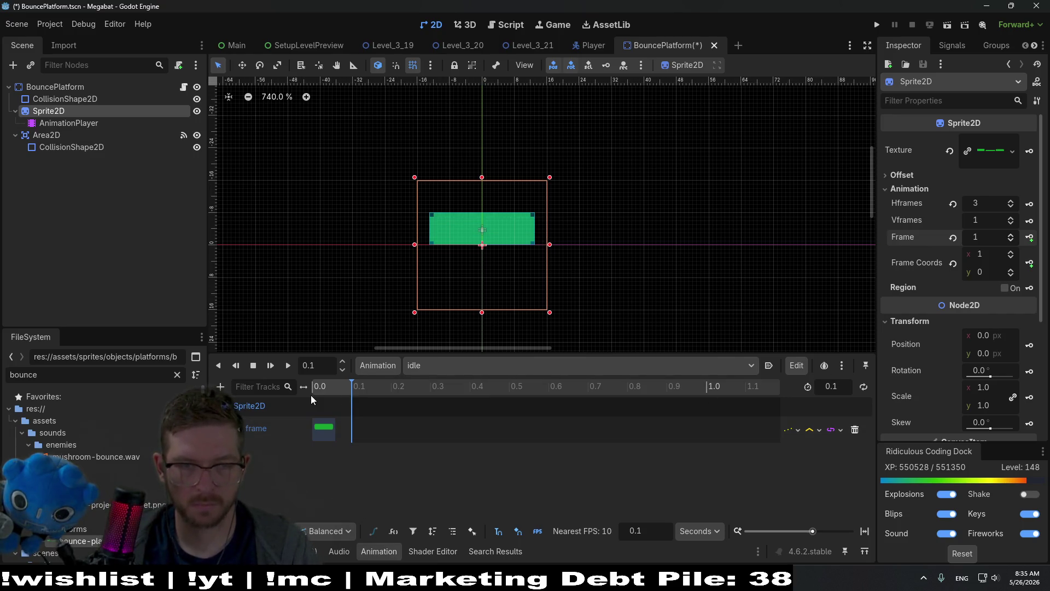
- Trim bounce to two frame keys at 0.0 and 0.1, set length 0.2, and save
click(426, 374)
click(450, 395)
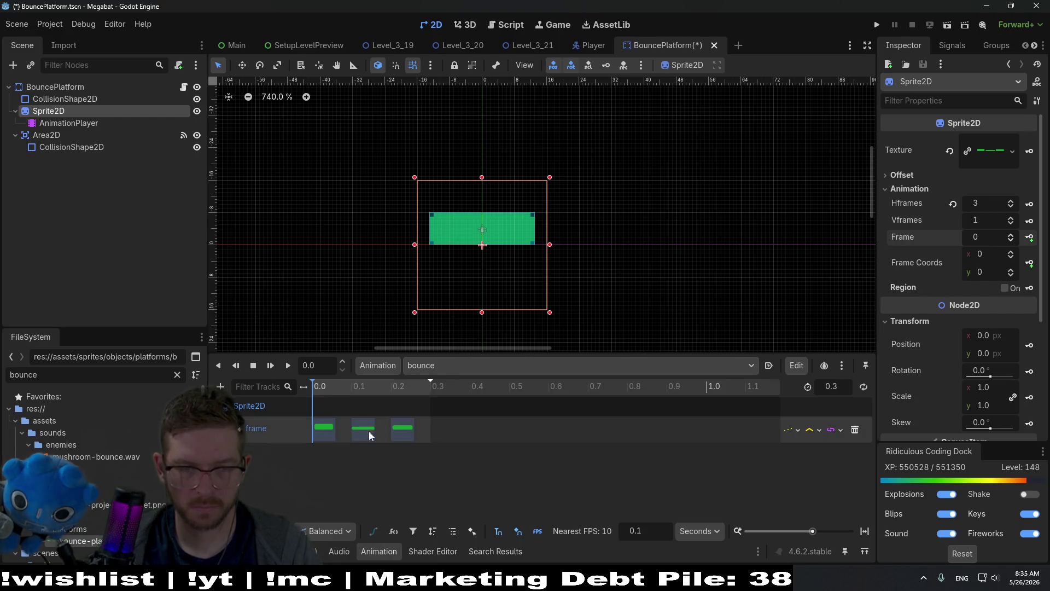
click(326, 434)
key(Delete)
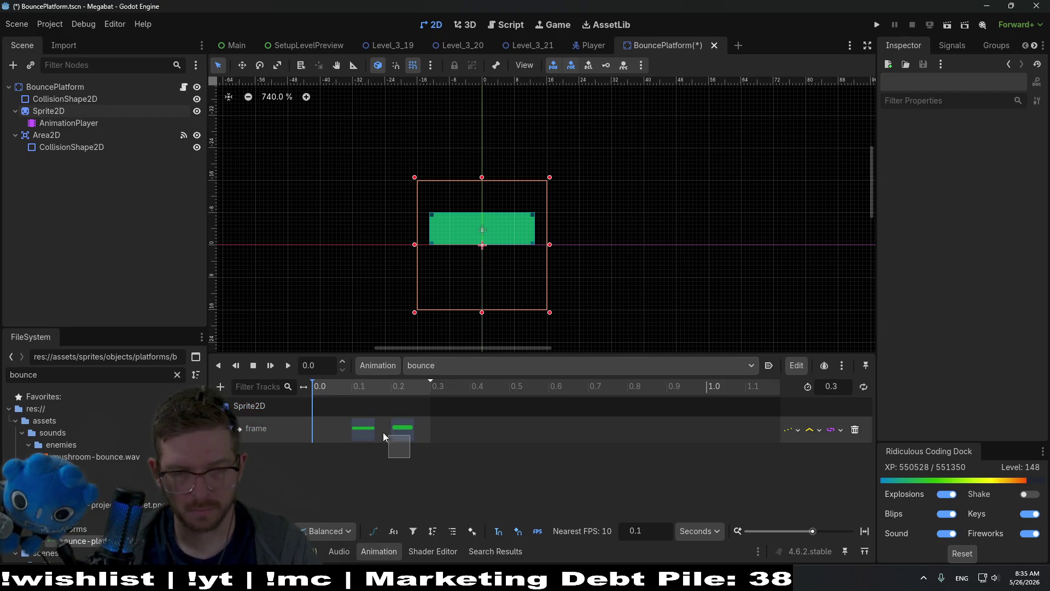
drag(366, 432, 368, 432)
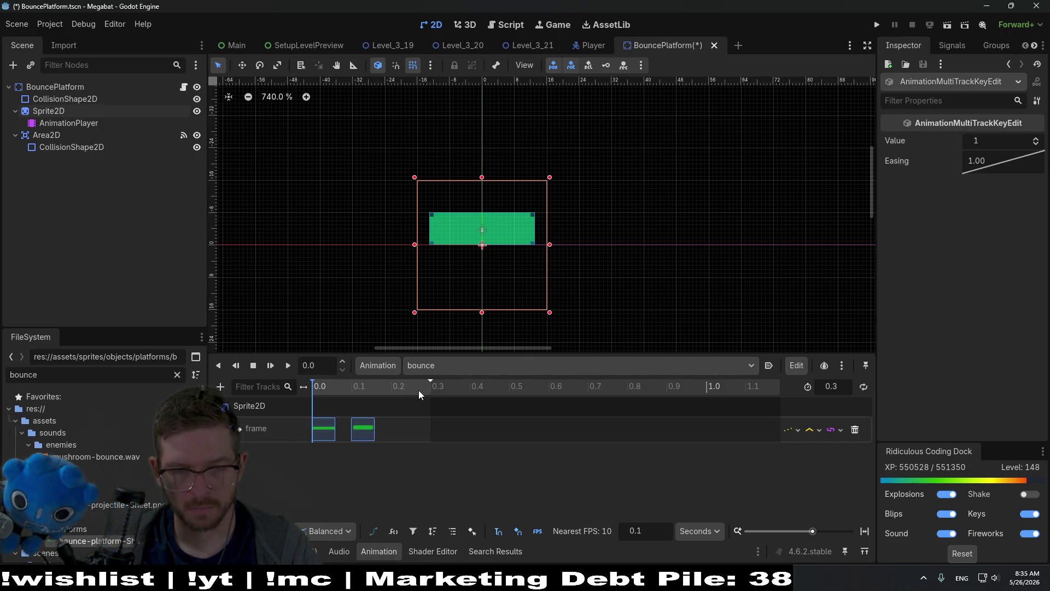
click(832, 386)
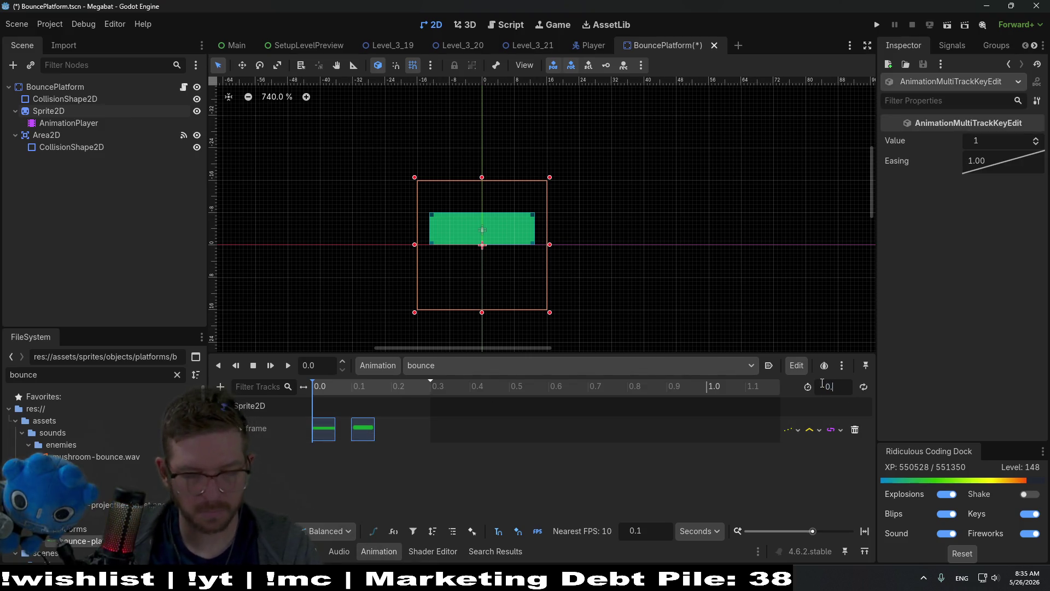
key(ctrl+s)
click(121, 110)
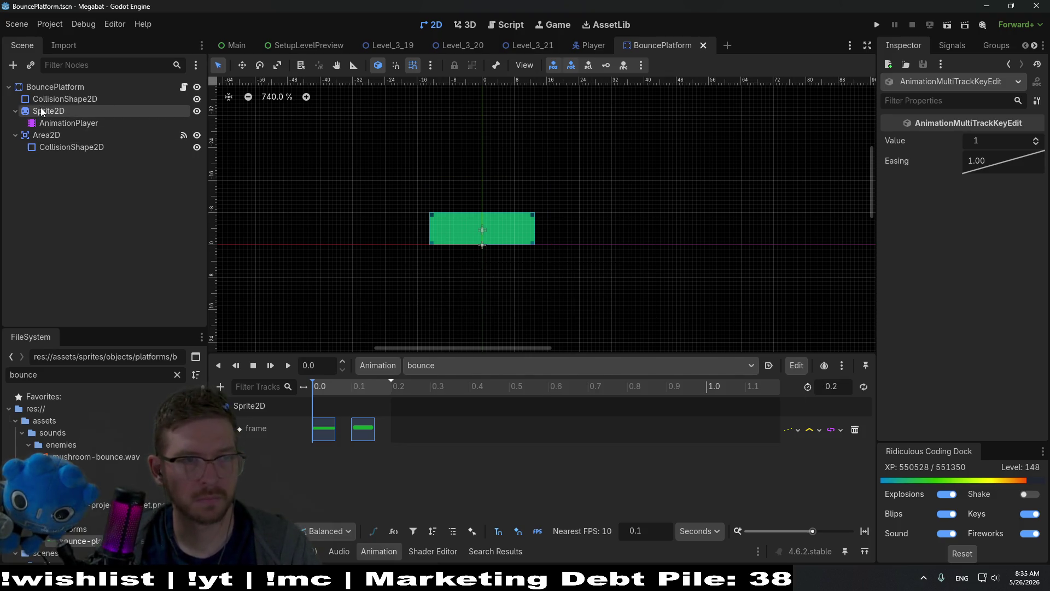
- Add an AnimationTree under Sprite2D with a new AnimationNodeStateMachine root driving AnimationPlayer
key(ctrl+a)
text(animation)
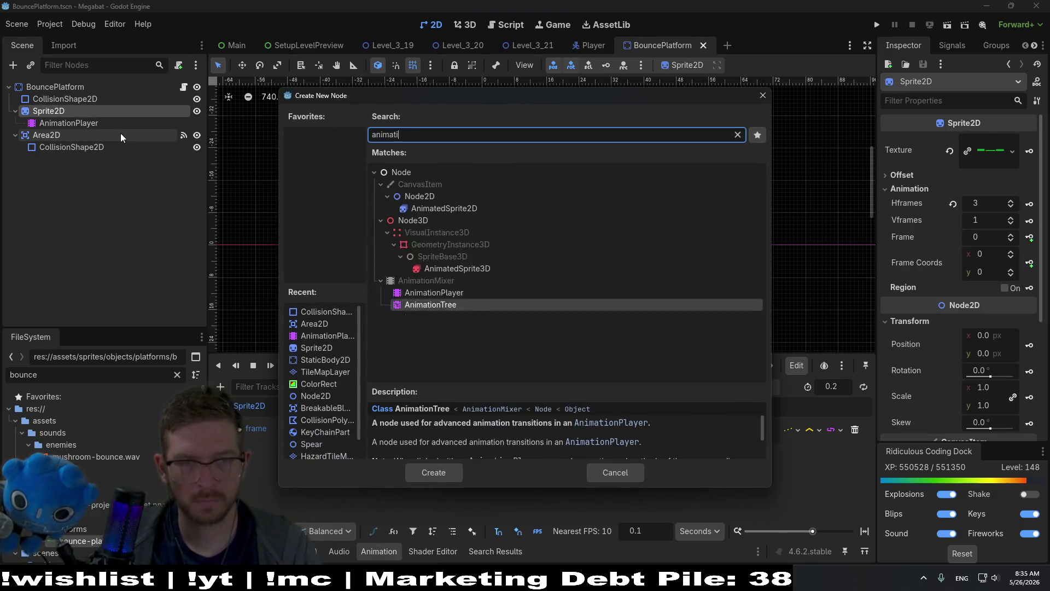
key(Down)
key(Return)
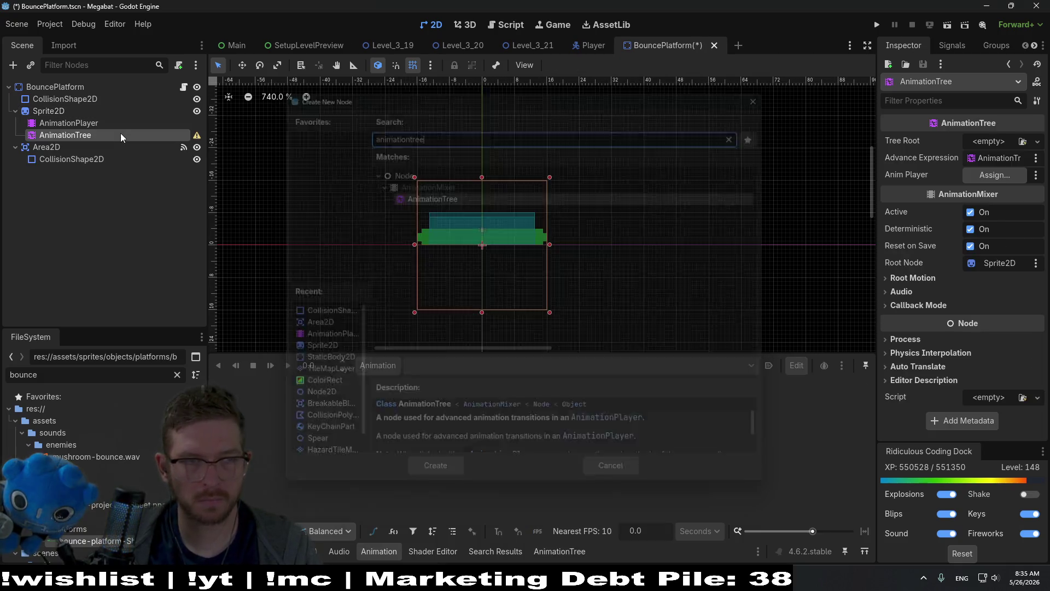
click(981, 146)
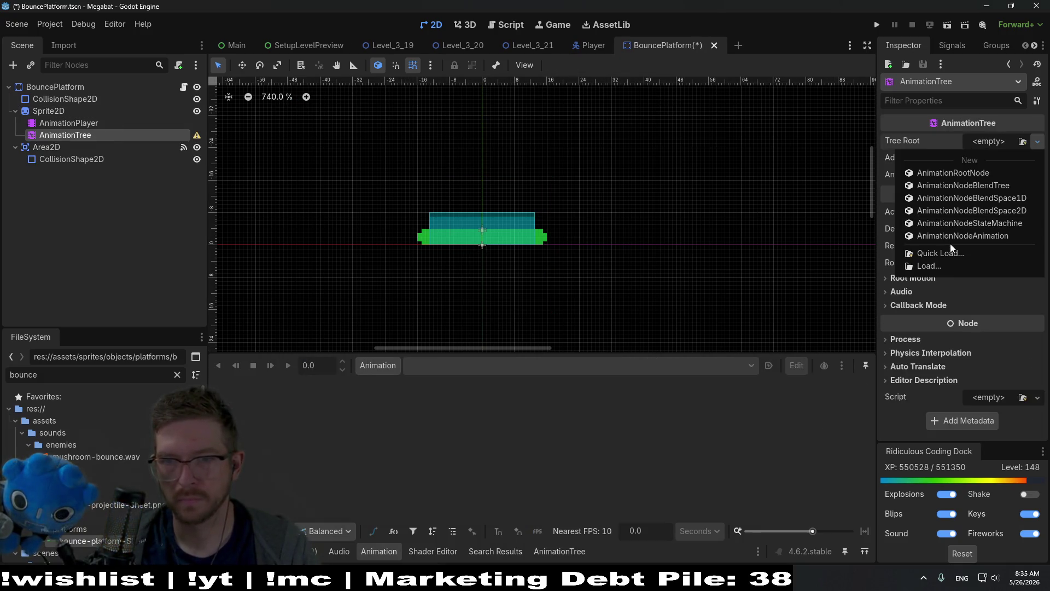
click(989, 224)
click(991, 174)
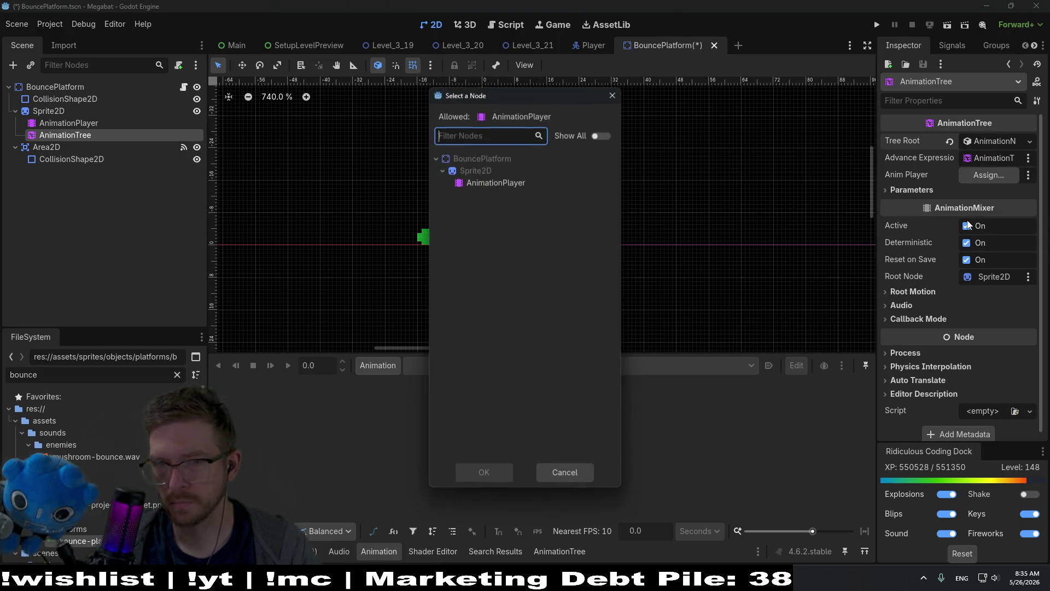
double_click(481, 181)
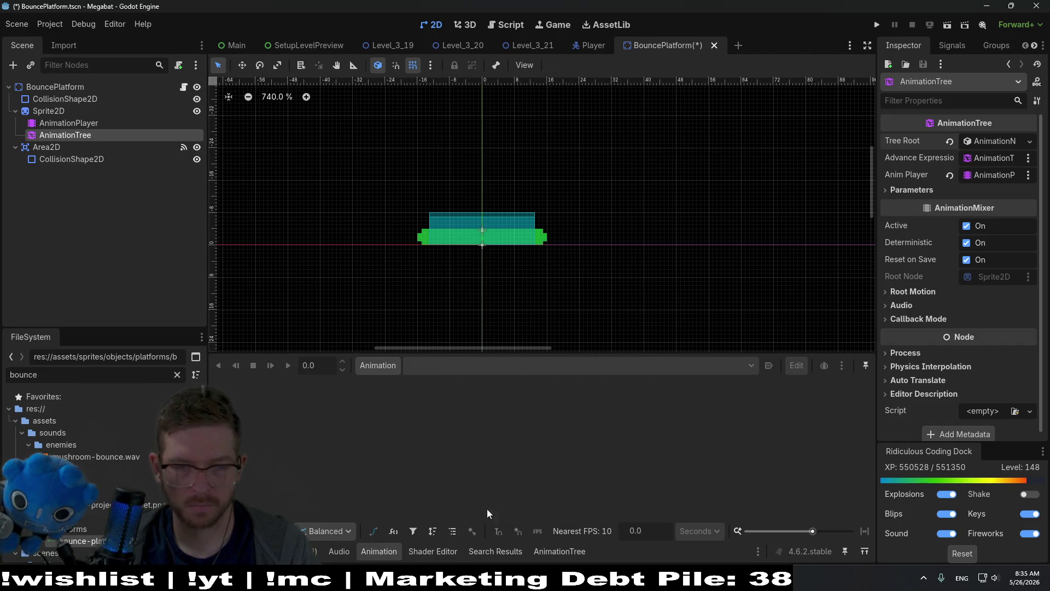
- Add idle and bounce animation states to the AnimationTree state machine graph
click(555, 551)
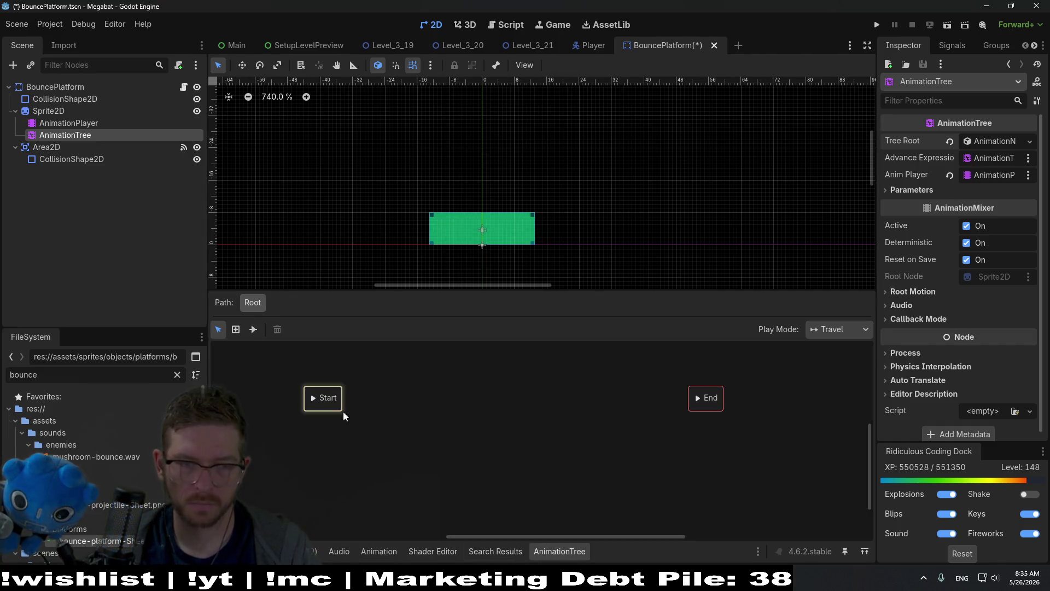
right_click(421, 396)
mouse_move(492, 404)
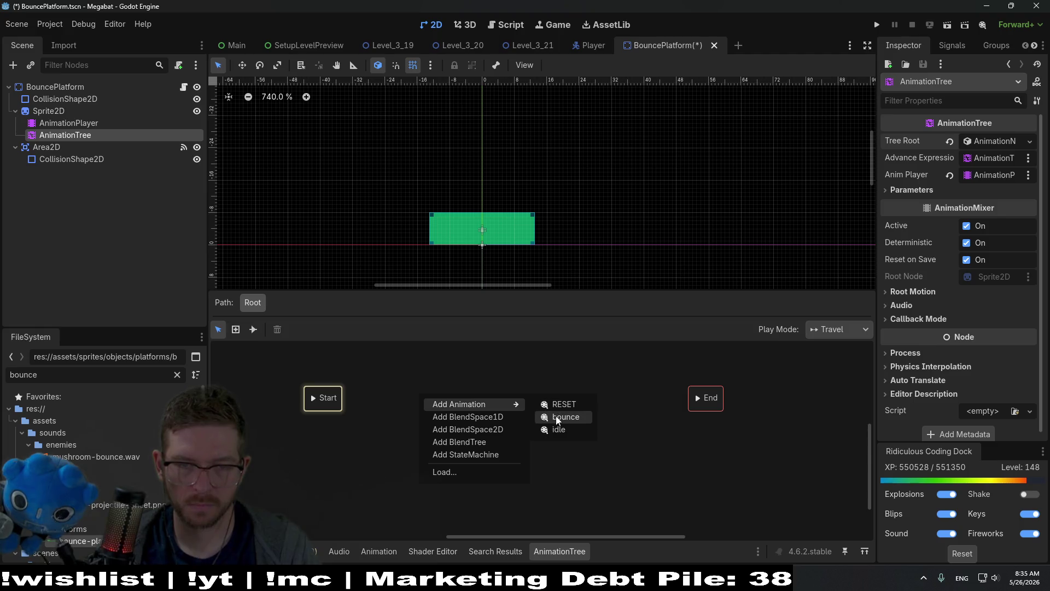
click(557, 429)
right_click(551, 408)
mouse_move(602, 414)
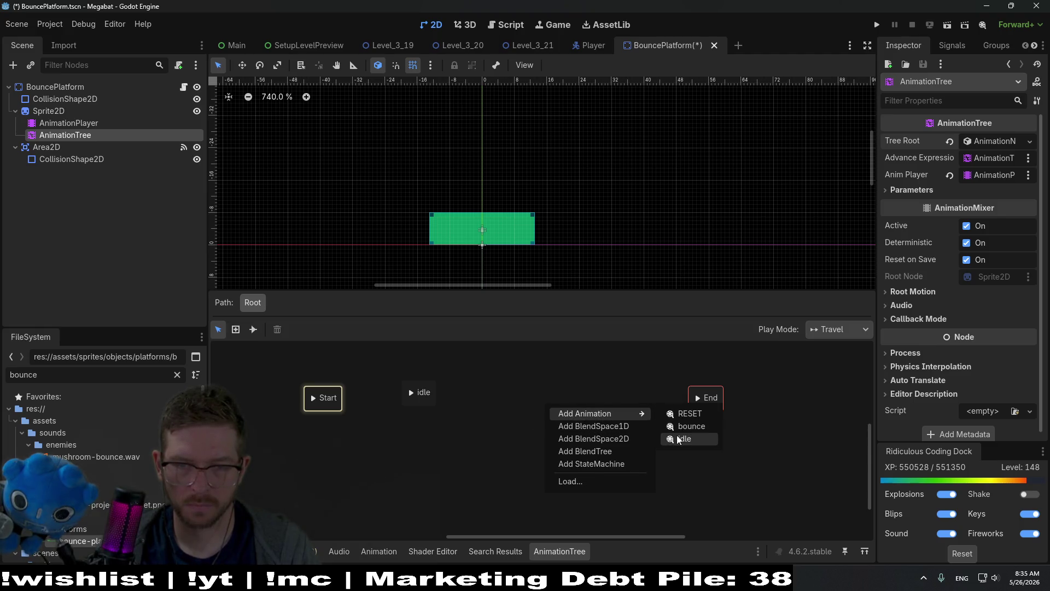
click(690, 426)
- Connect idle to bounce with Immediate switch mode, advancing only when triggered
mouse_move(414, 406)
mouse_down()
mouse_move(355, 414)
mouse_move(413, 399)
mouse_up()
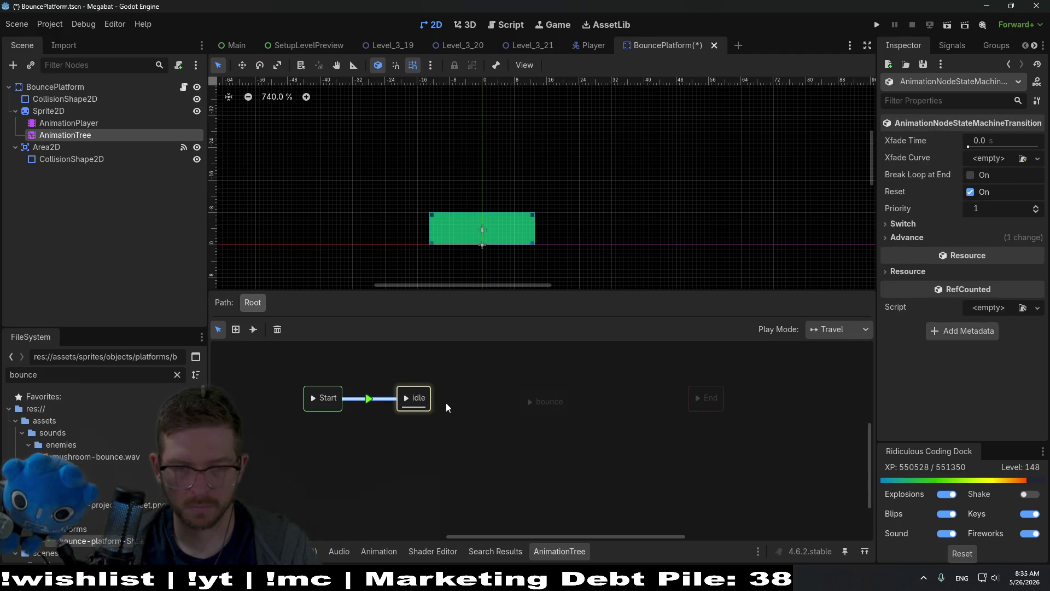
drag(530, 405, 537, 407)
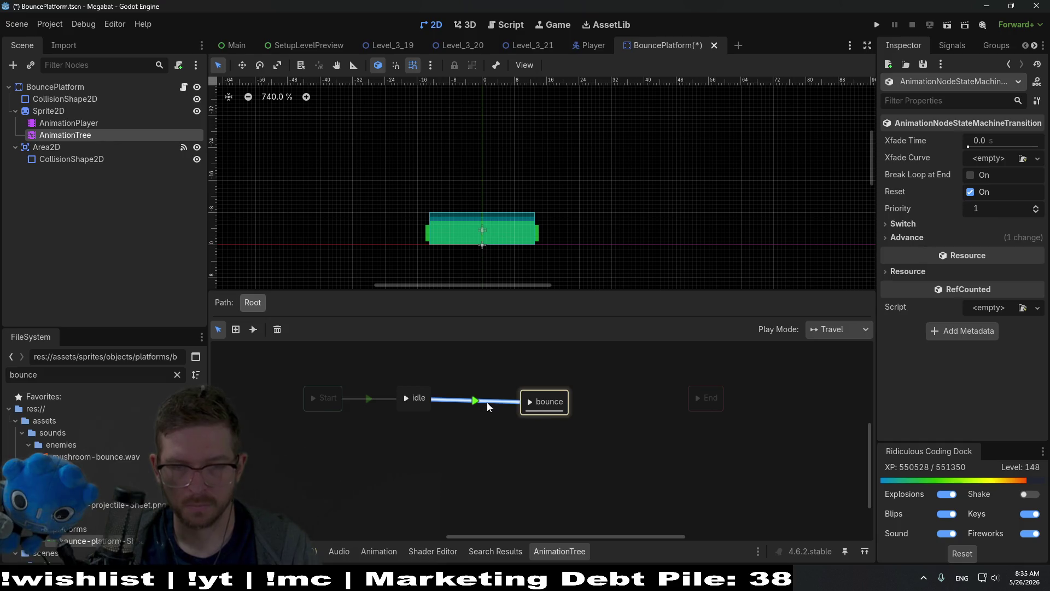
click(924, 227)
click(989, 241)
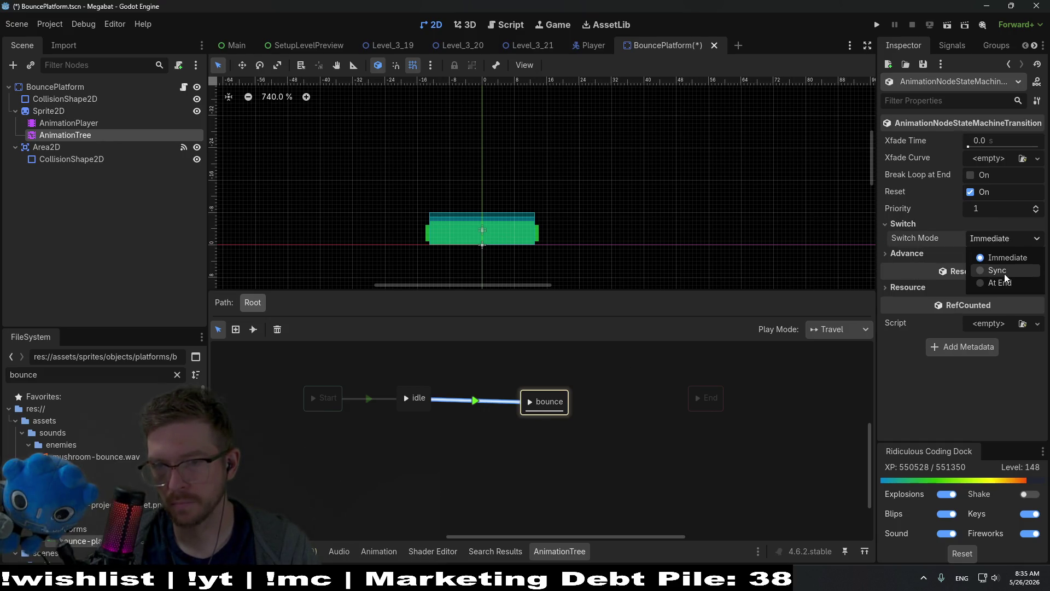
click(906, 253)
click(907, 253)
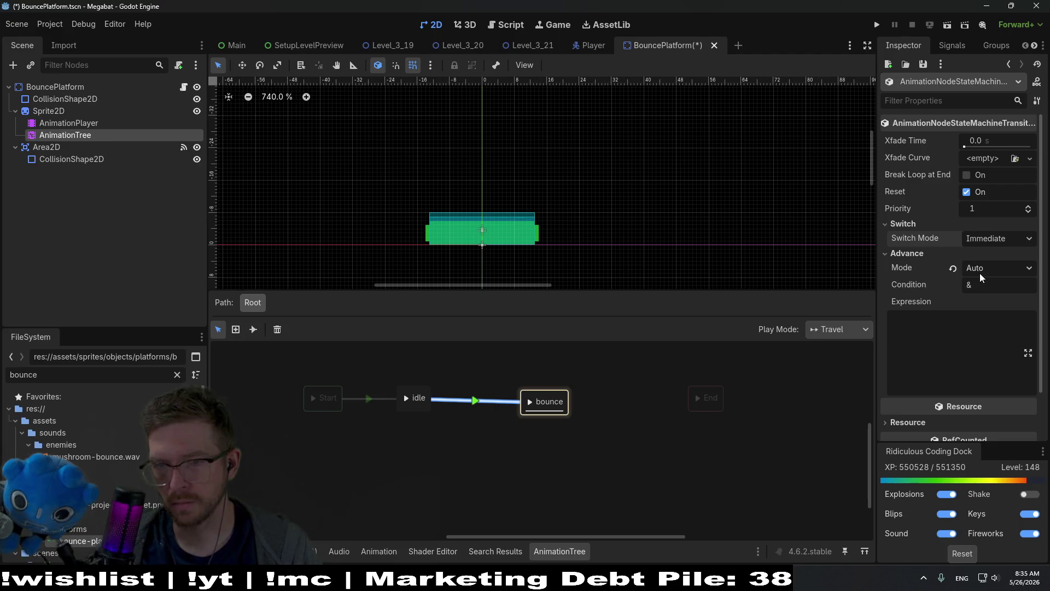
click(979, 269)
click(951, 272)
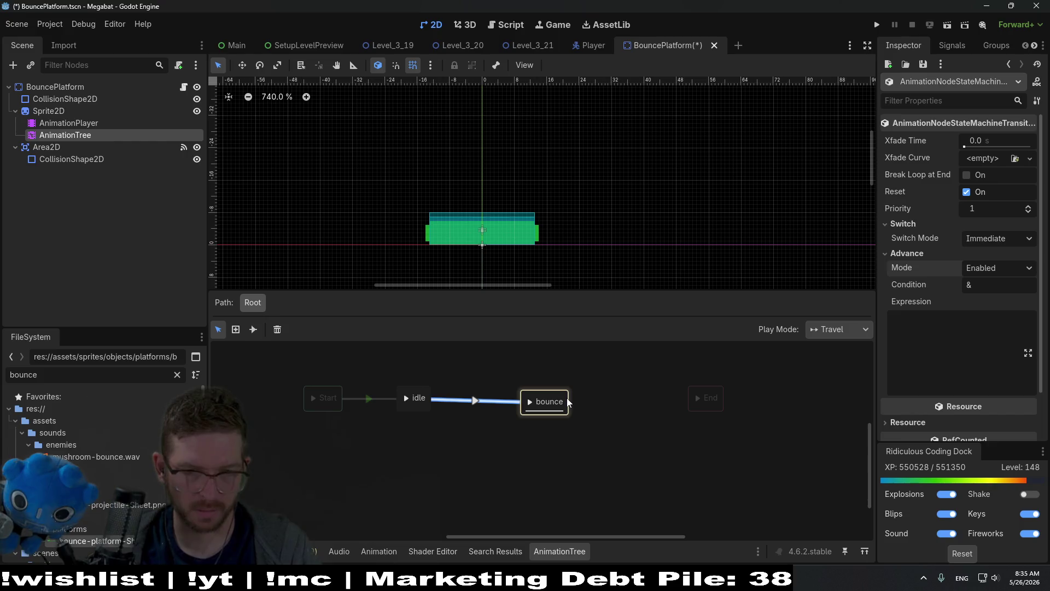
- Add a bounce-to-idle transition with switch mode At End
drag(567, 401, 568, 395)
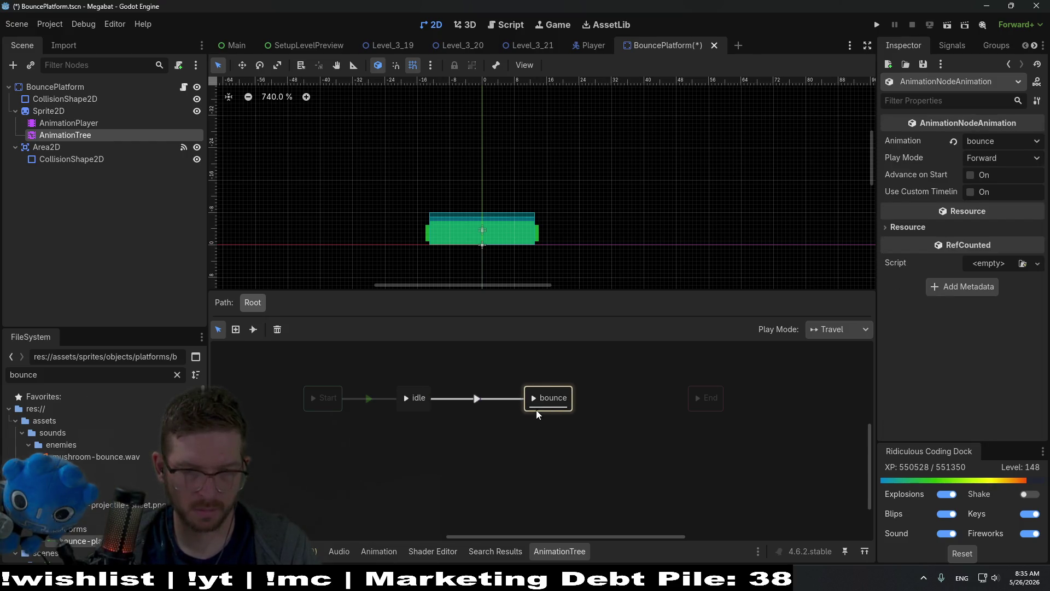
click(433, 408)
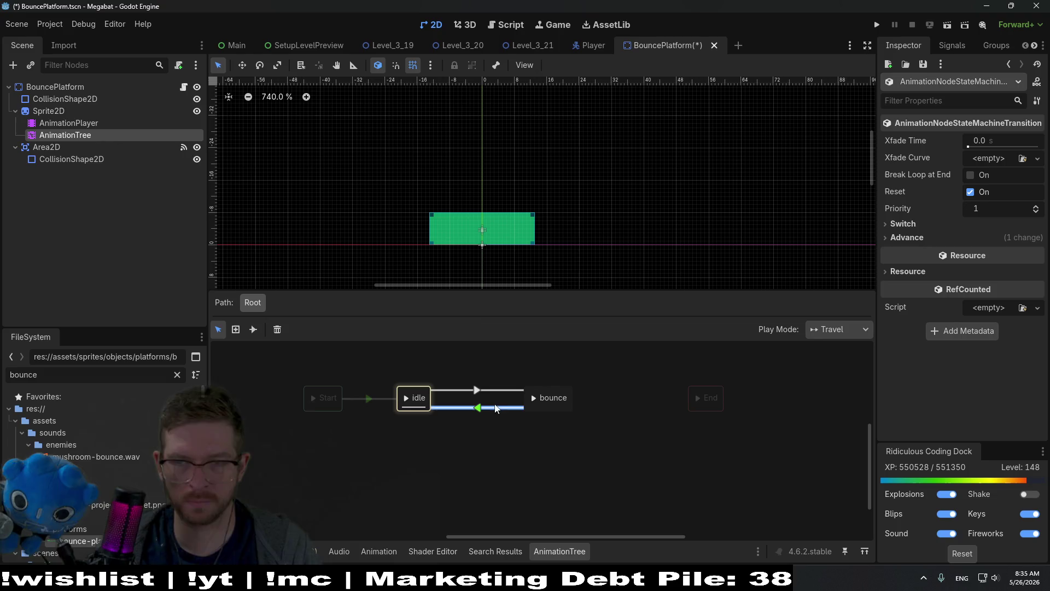
click(905, 238)
click(994, 252)
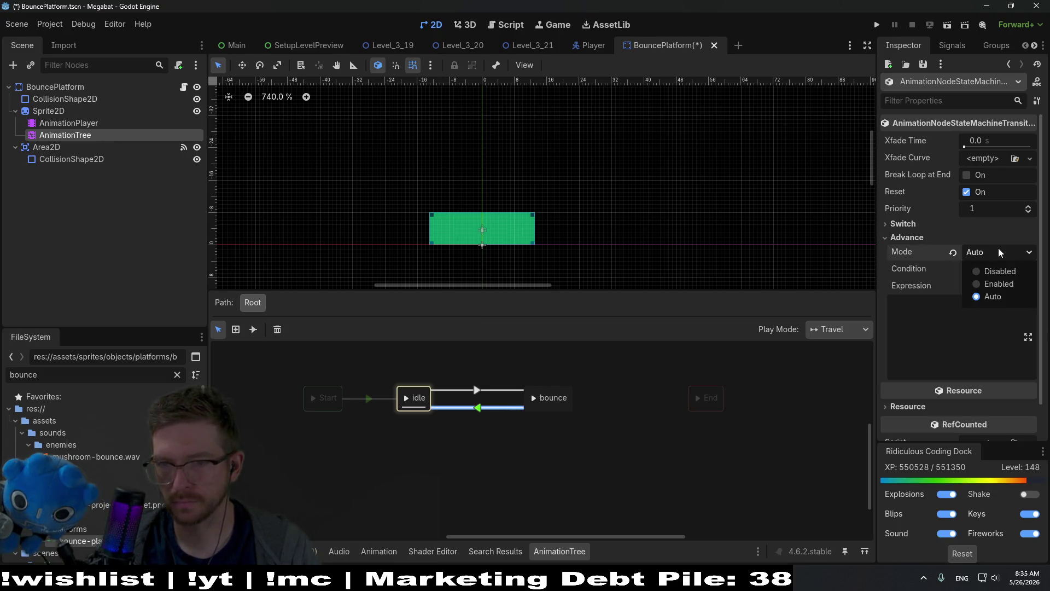
click(1009, 284)
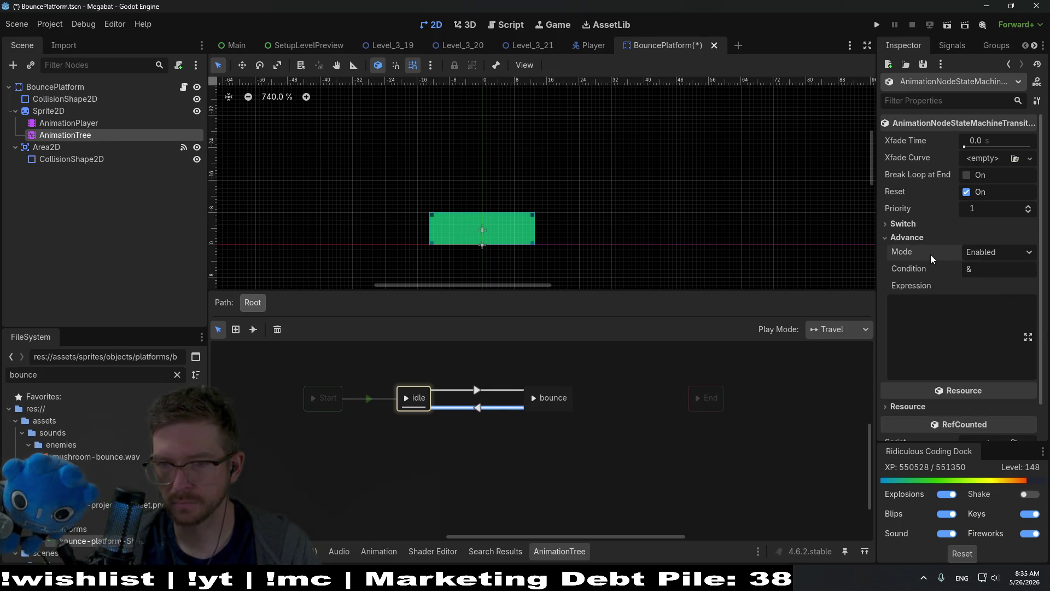
click(911, 228)
click(998, 237)
click(996, 280)
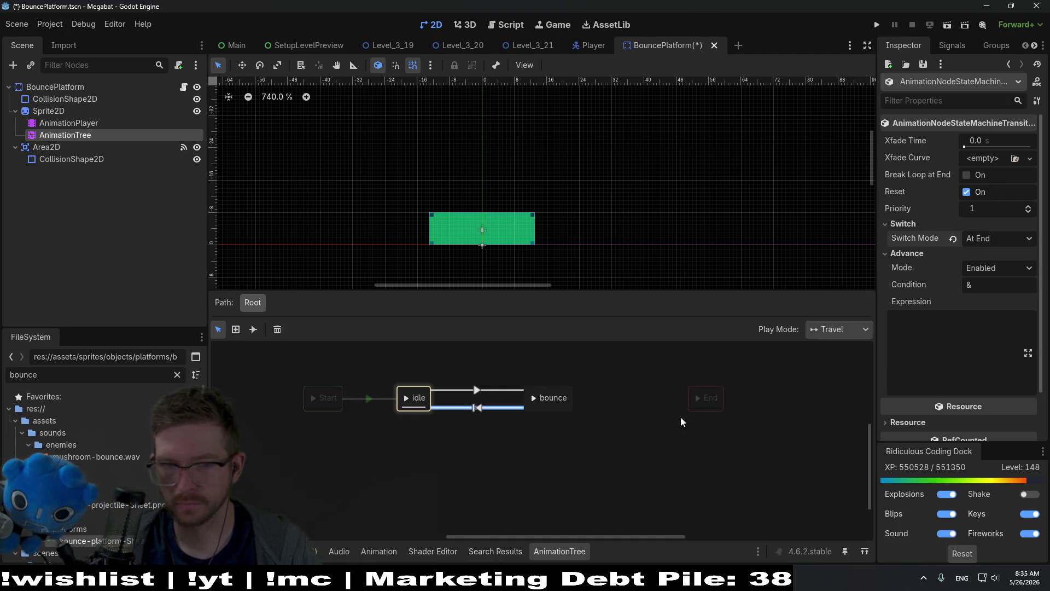
- Set the bounce-to-idle transition's advance mode to Auto and save the scene
click(642, 425)
click(500, 408)
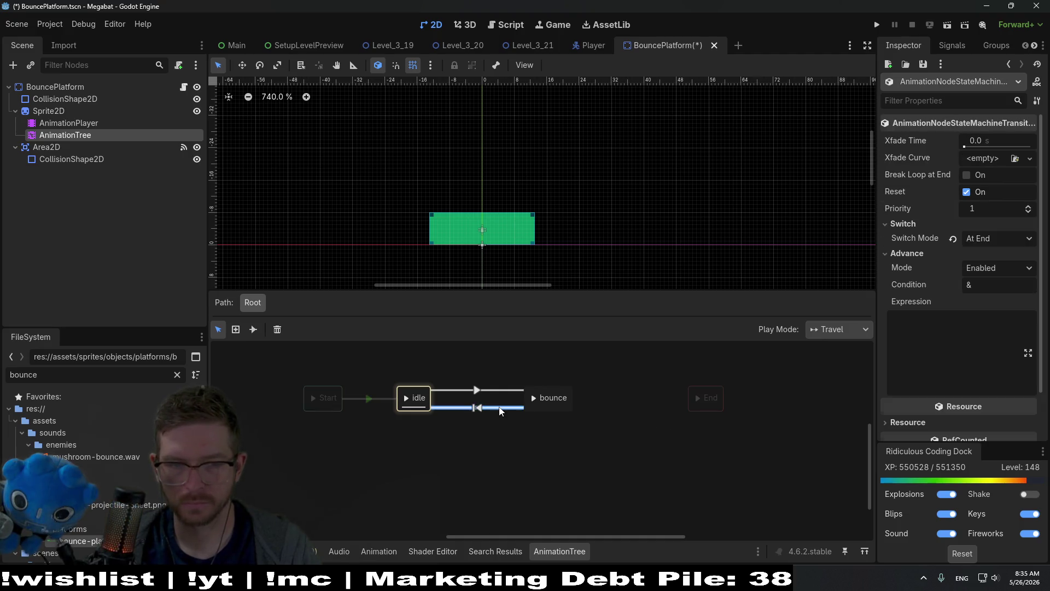
click(997, 268)
click(1001, 314)
click(606, 436)
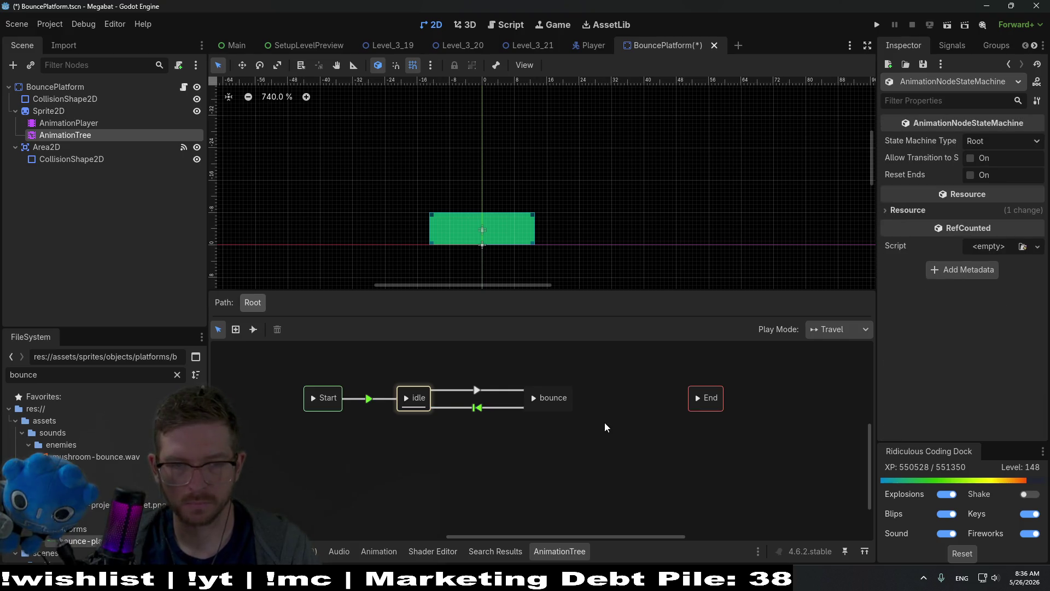
key(ctrl+s)
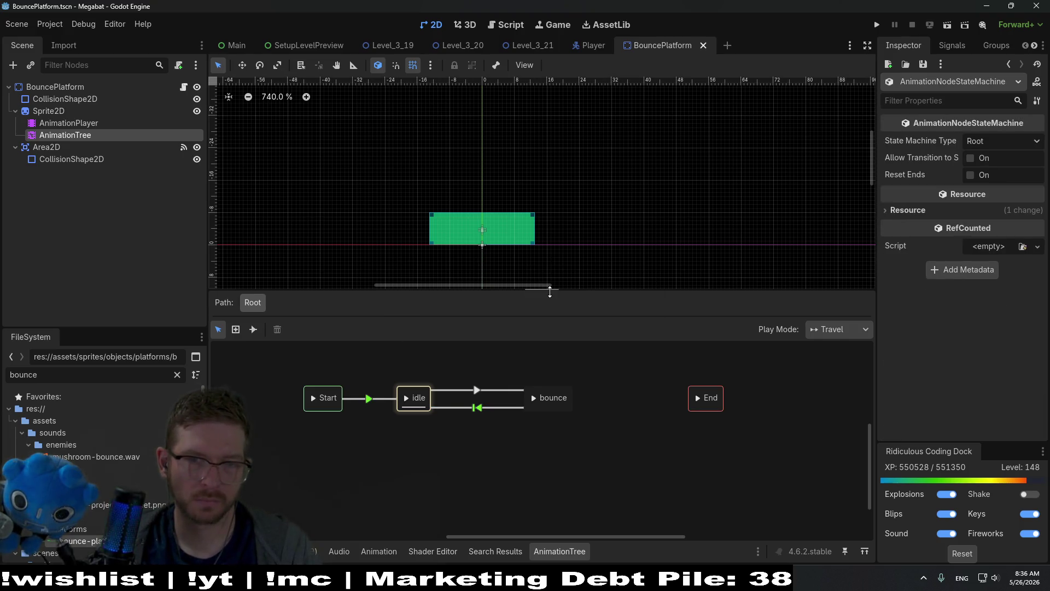
drag(551, 289, 553, 350)
key(ctrl+s)
click(593, 45)
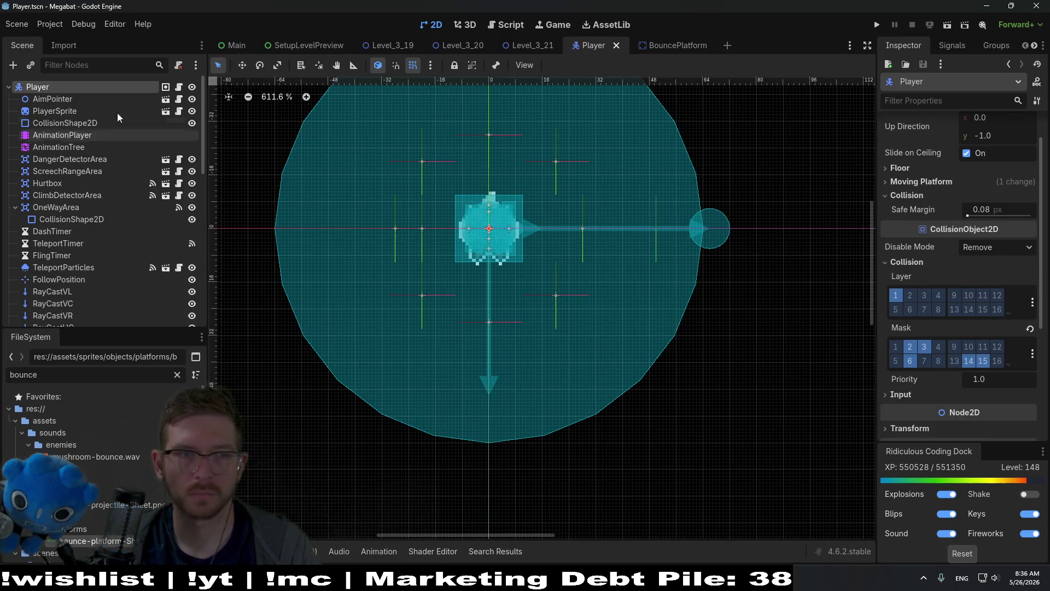
click(178, 87)
mouse_move(849, 323)
mouse_down()
mouse_move(820, 144)
mouse_move(831, 76)
mouse_up()
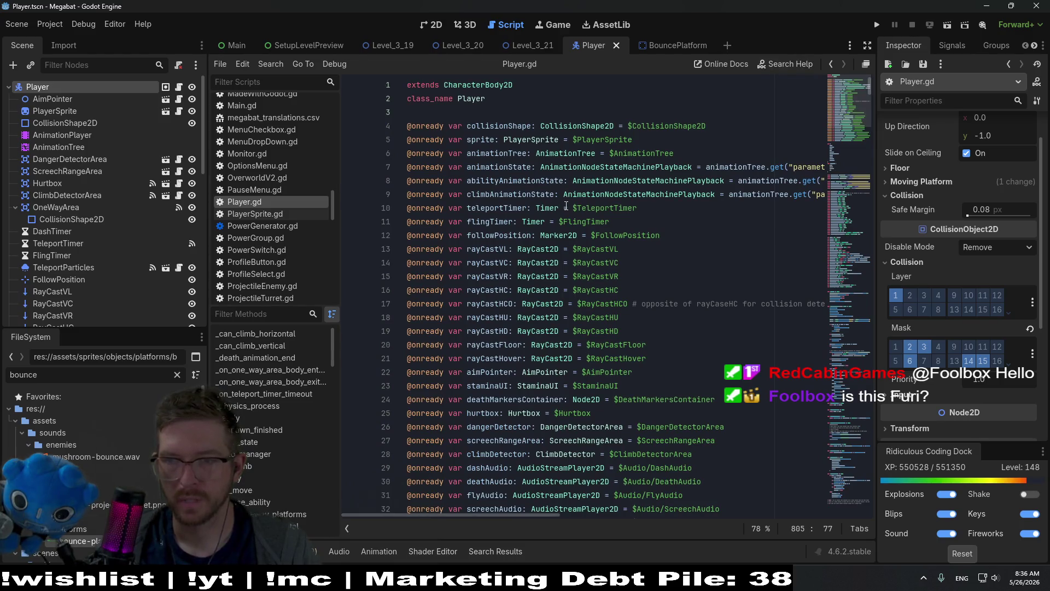
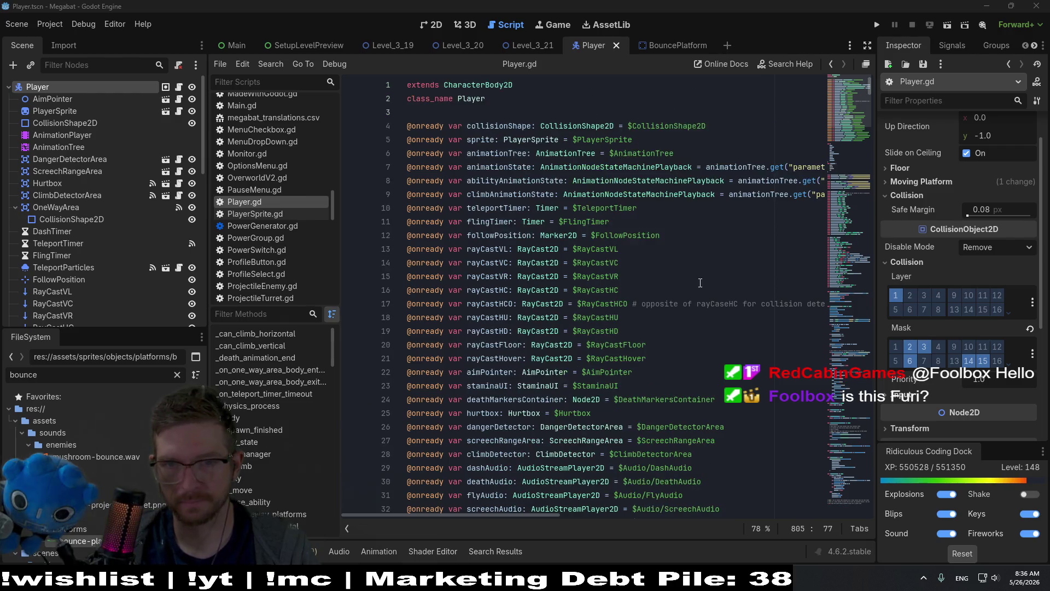
double_click(426, 182)
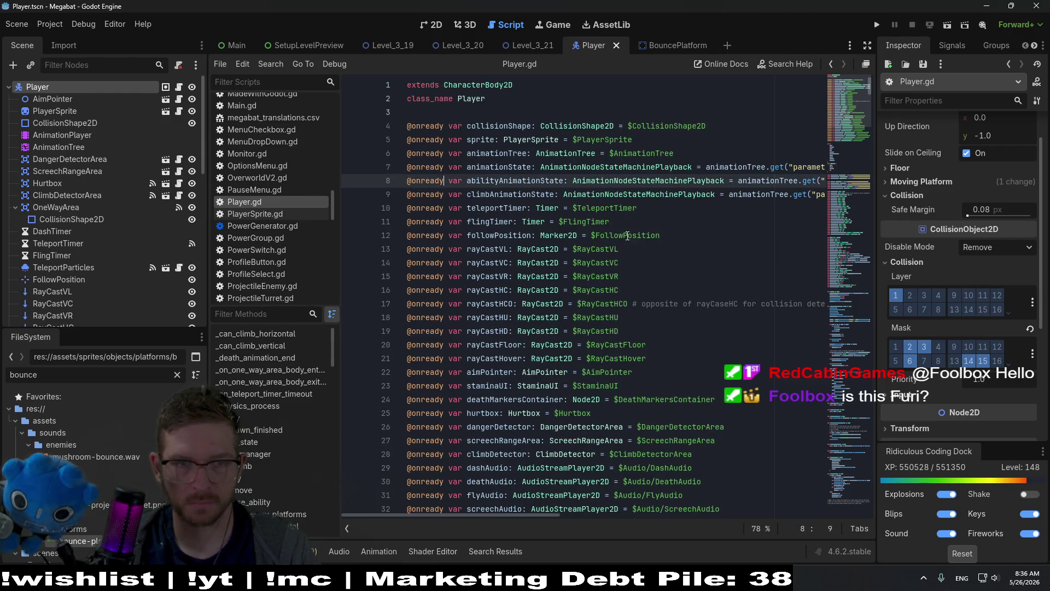
key(shift+Up)
key(shift+Up)
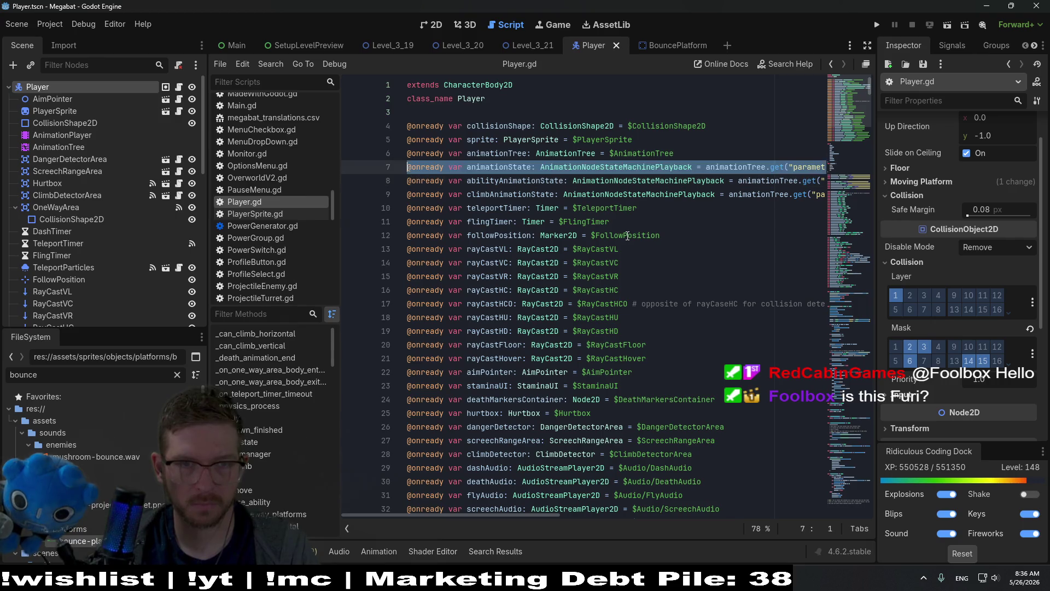
click(667, 50)
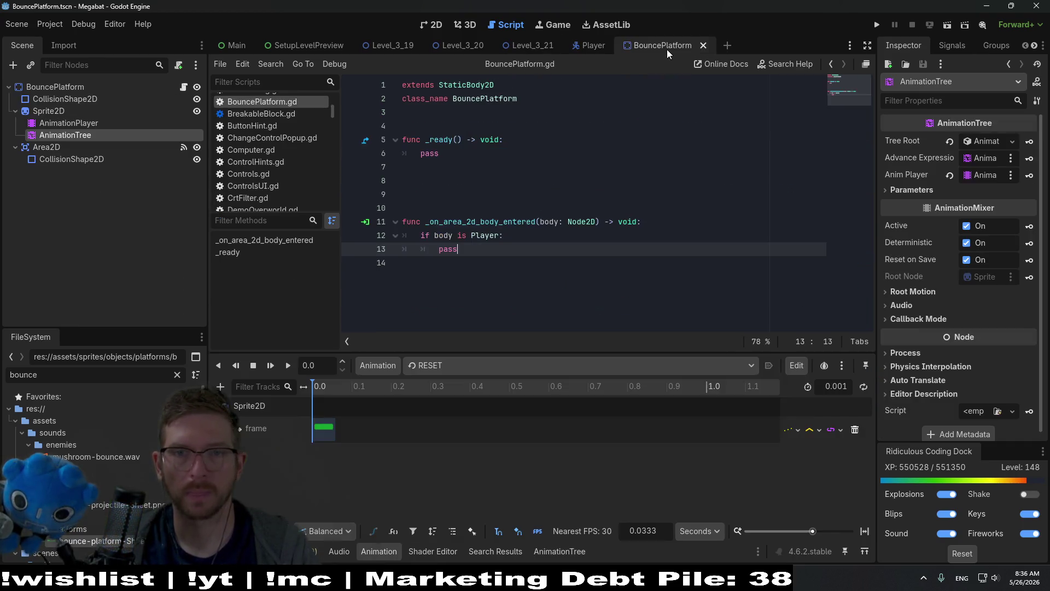
click(485, 140)
click(513, 116)
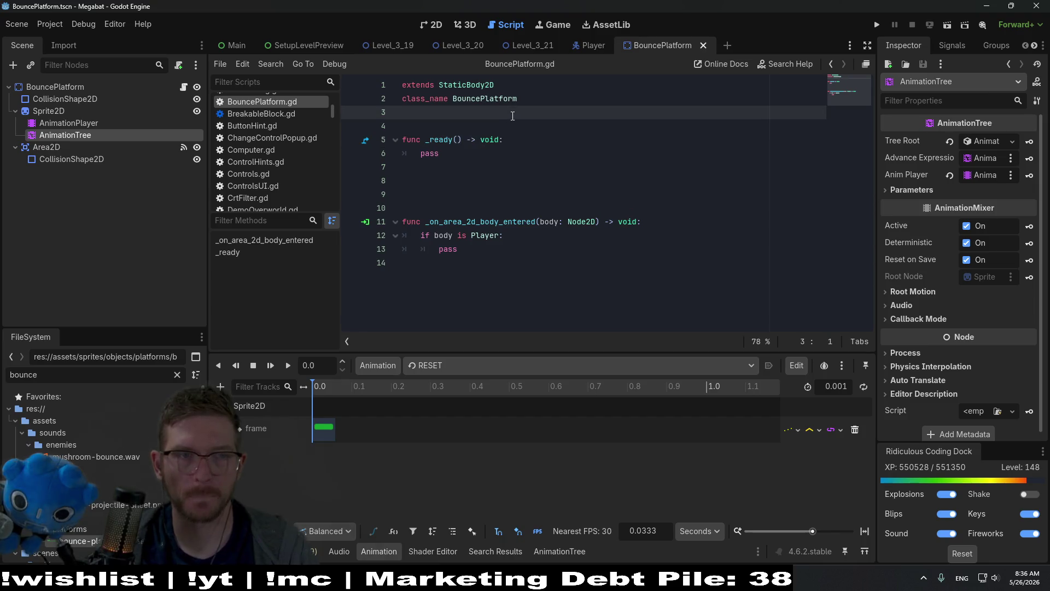
key(Return)
key(ctrl+v)
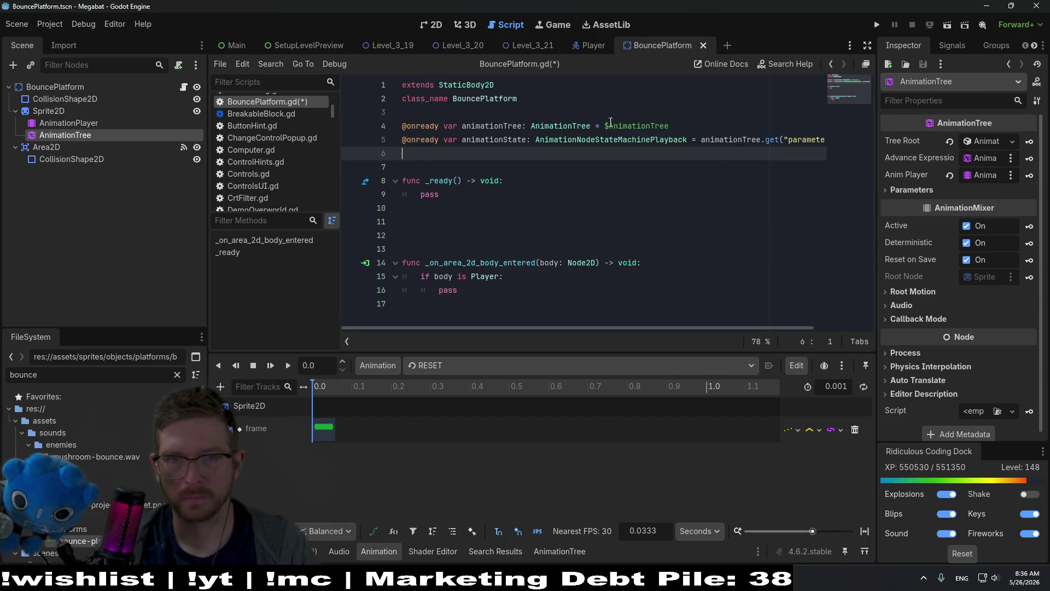
- Change the animationTree node path to $Sprite2D/AnimationTree
double_click(654, 127)
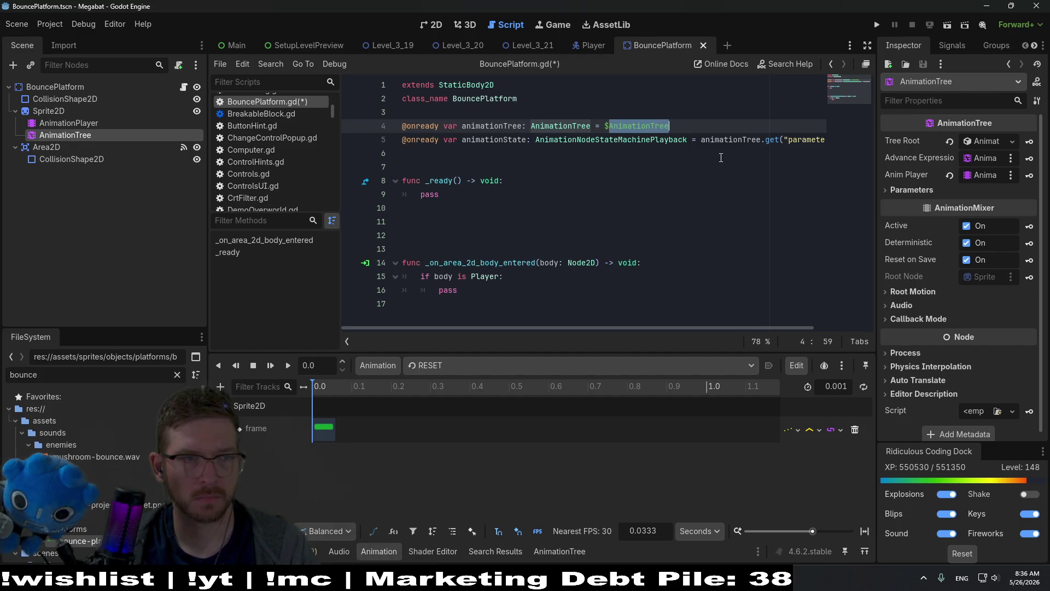
key(BackSpace)
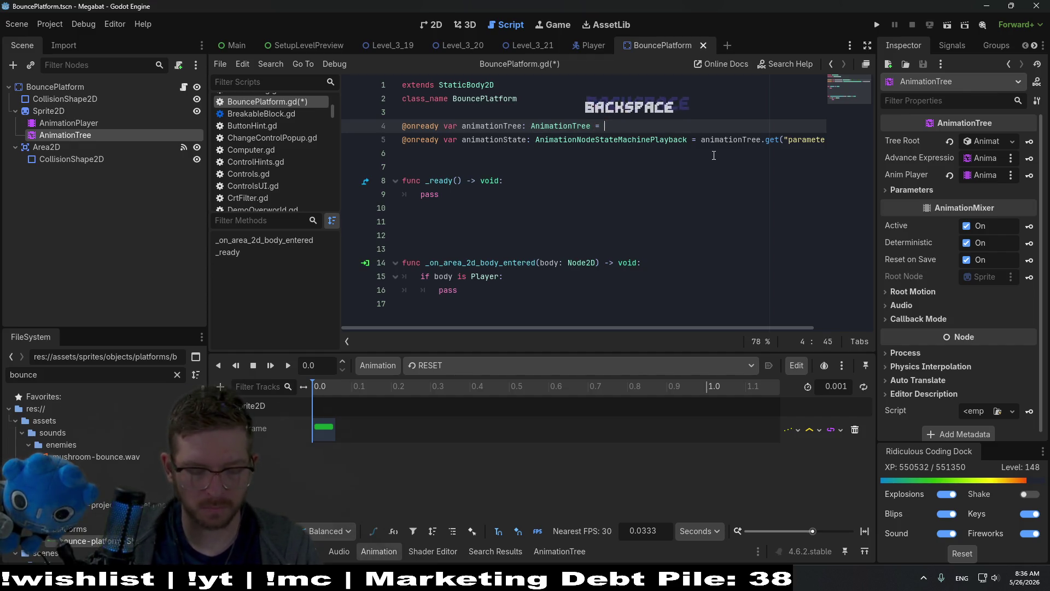
text($animation)
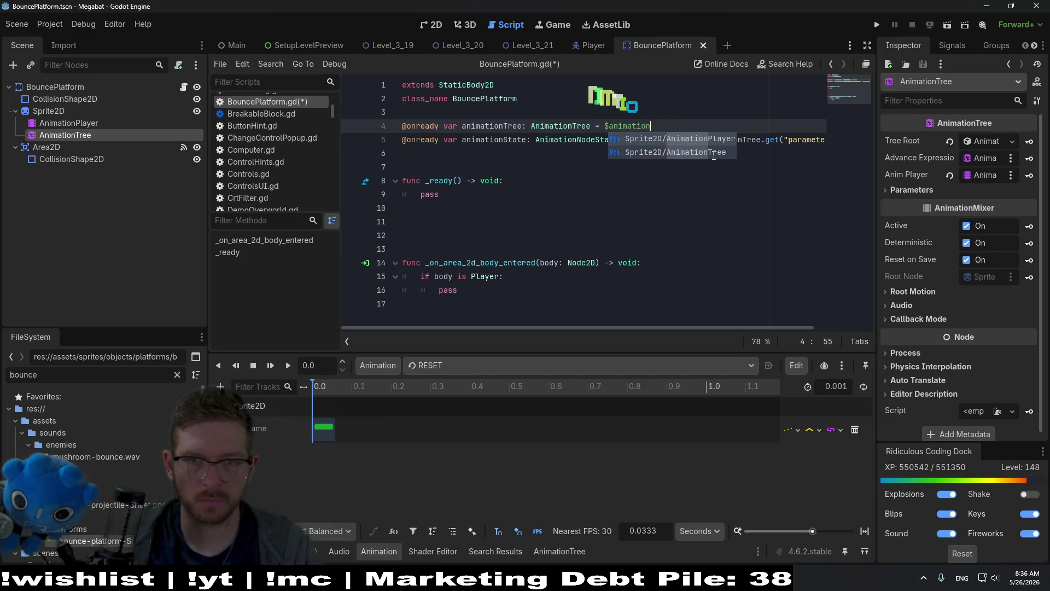
key(Return)
- Delete the extra blank lines below pass in _ready
click(492, 181)
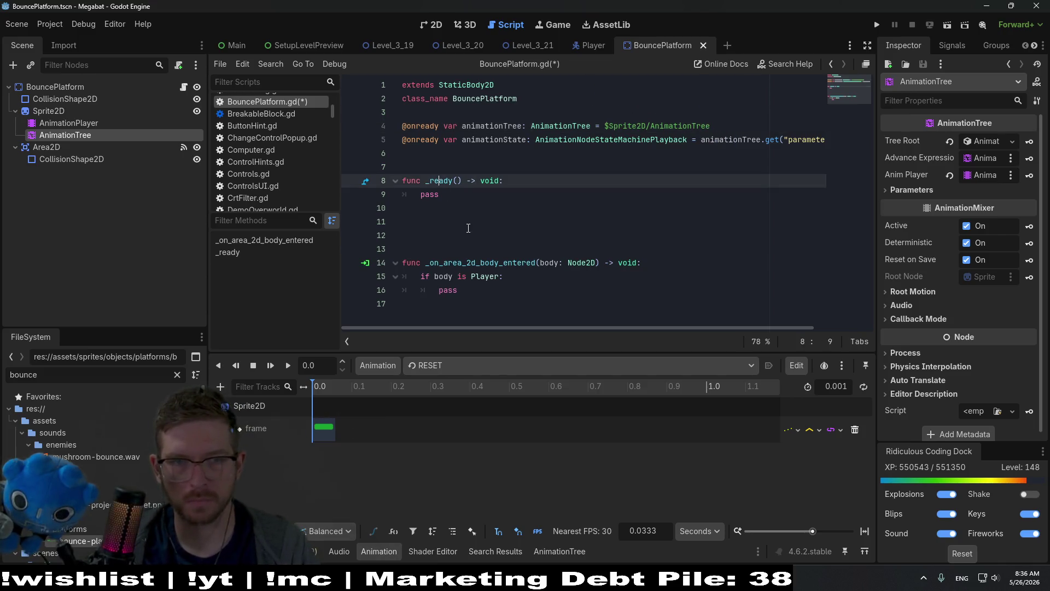
click(467, 222)
key(BackSpace)
key(BackSpace)
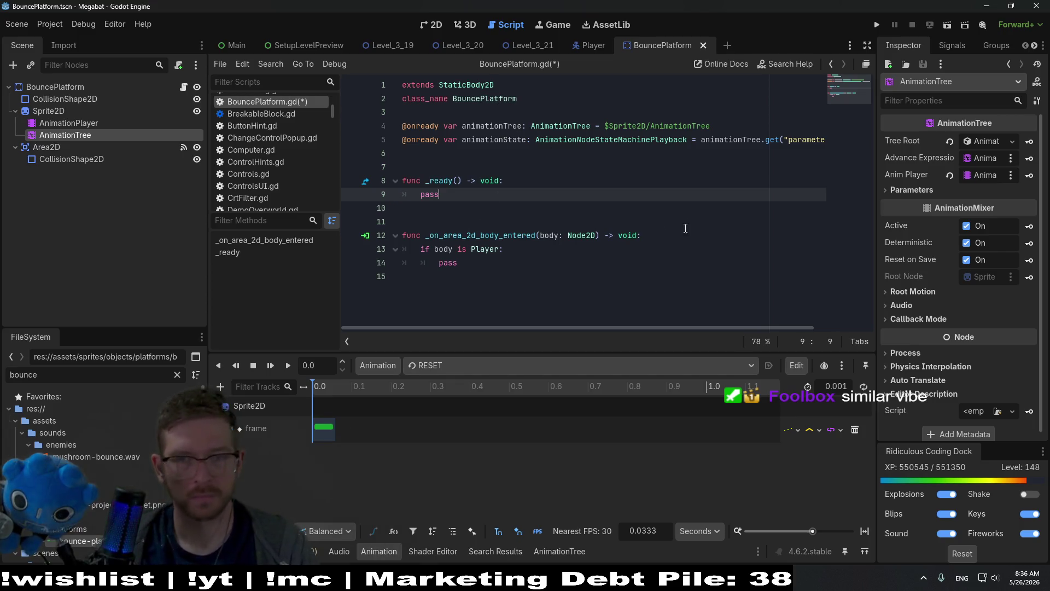
key(Down)
mouse_move(709, 328)
mouse_down()
mouse_move(815, 335)
mouse_move(527, 307)
mouse_up()
- Replace pass in _on_area_2d_body_entered with animationState.travel("bounce") and save the script
double_click(453, 264)
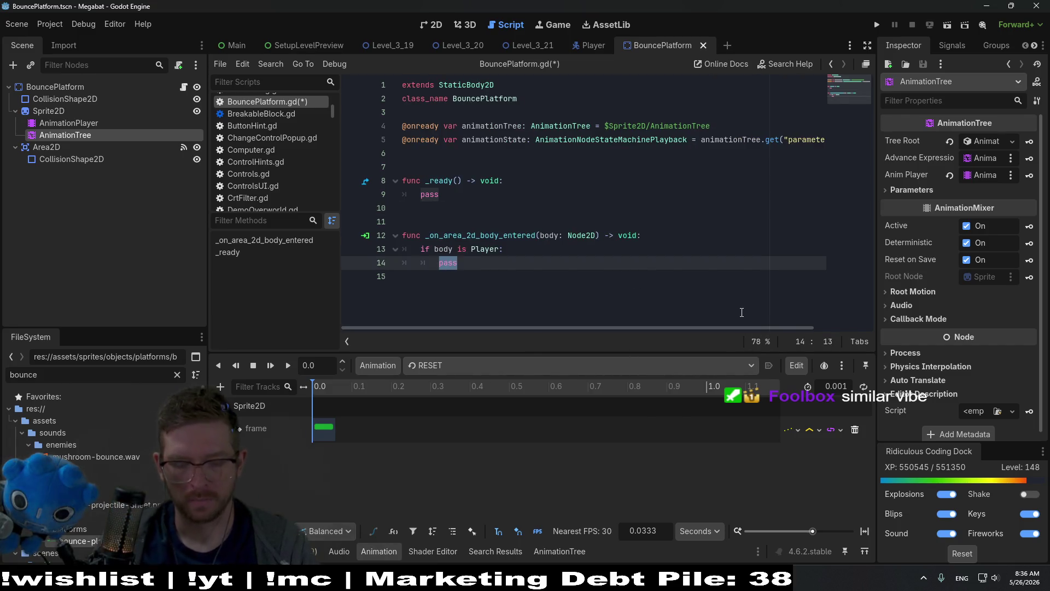
text(animation)
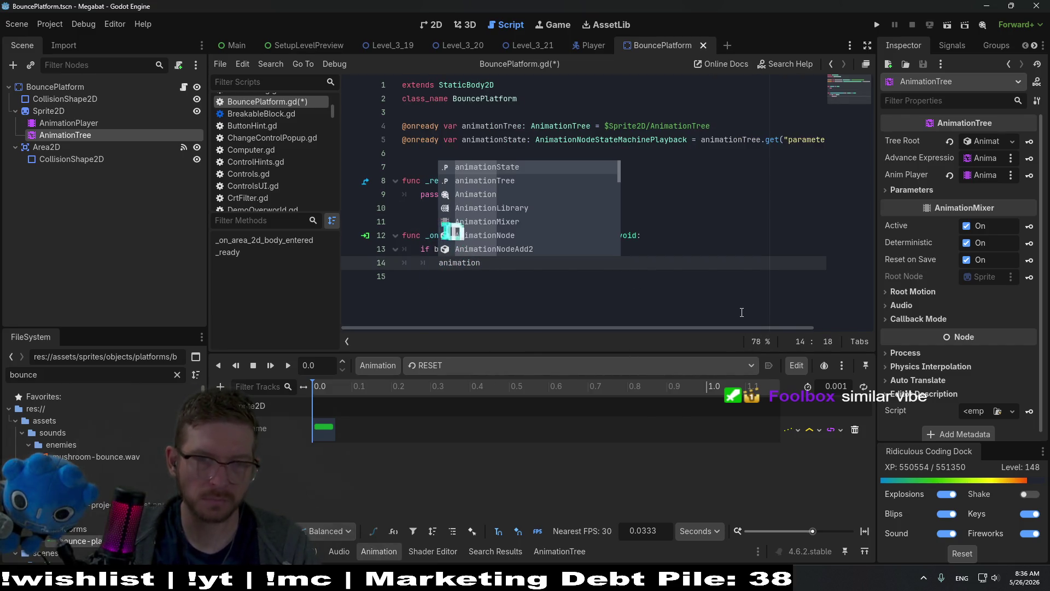
key(Return)
text(.t)
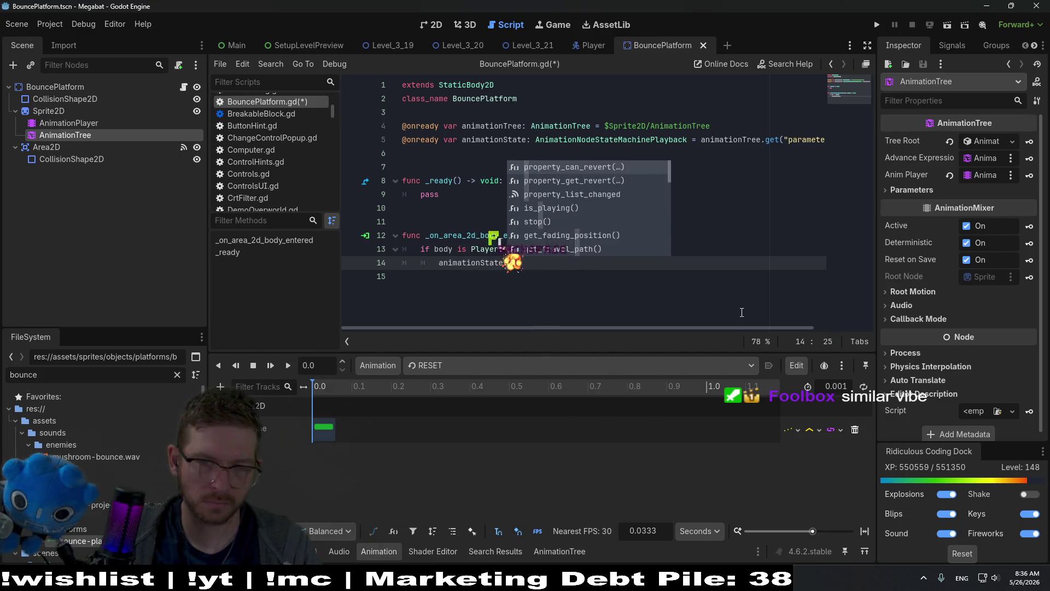
text(ra)
key(Return)
text(")
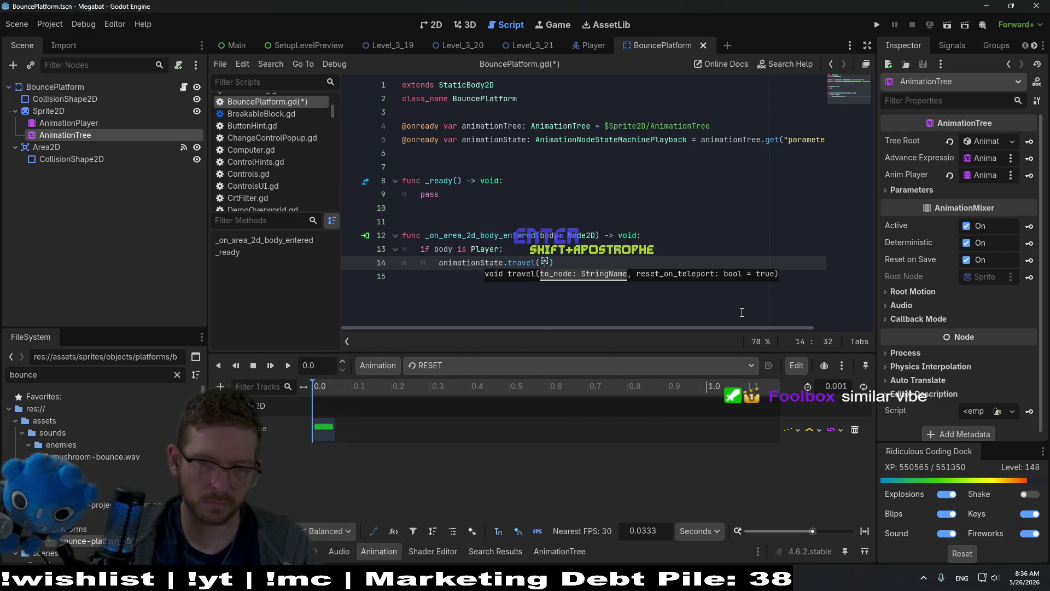
text(bounce)
key(End)
key(ctrl+s)
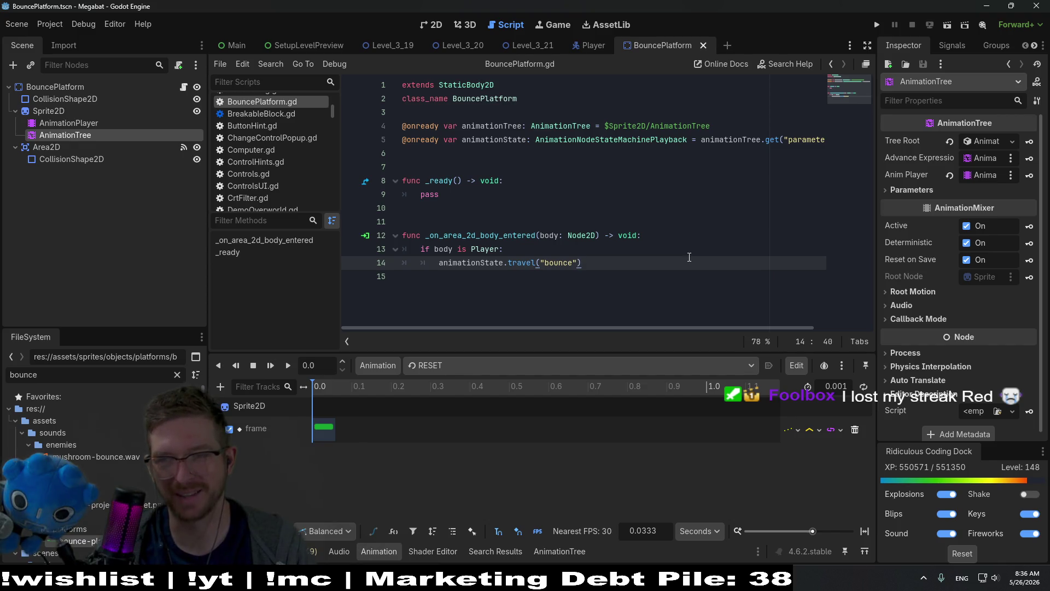
click(418, 208)
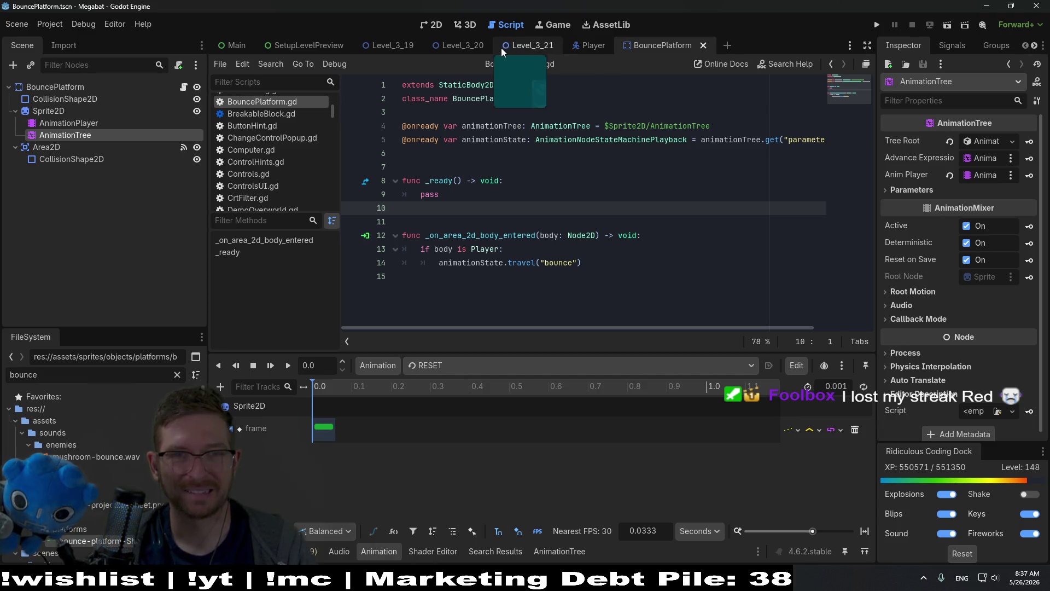
click(523, 43)
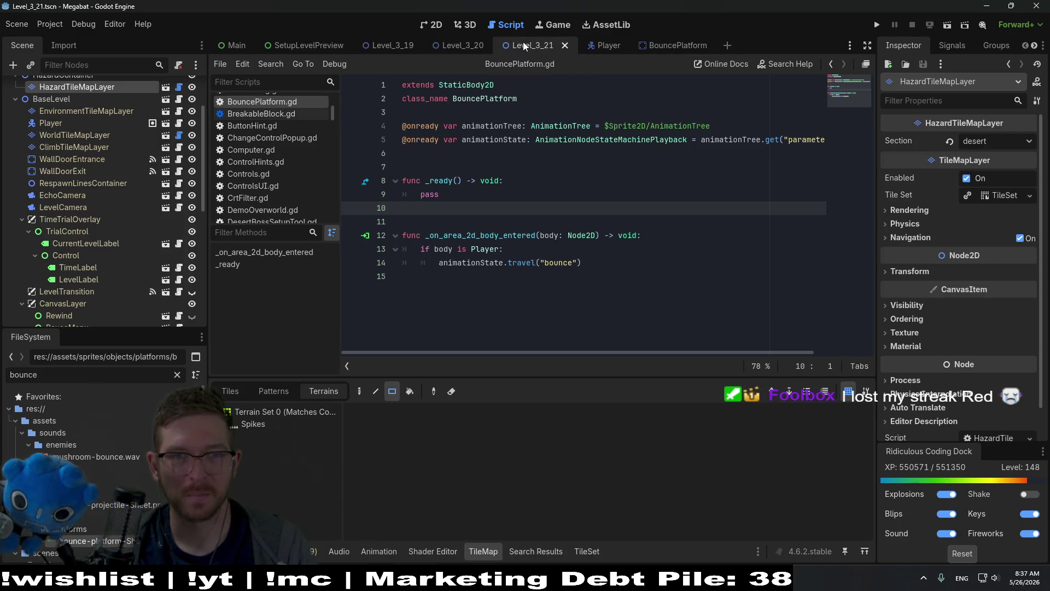
click(665, 47)
click(569, 369)
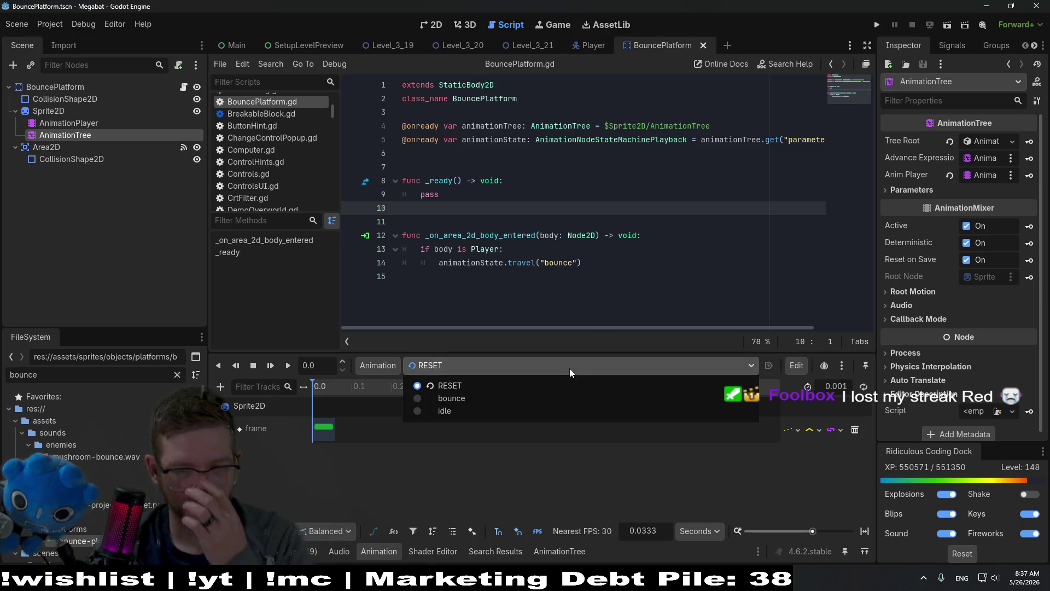
click(490, 399)
click(513, 370)
click(484, 410)
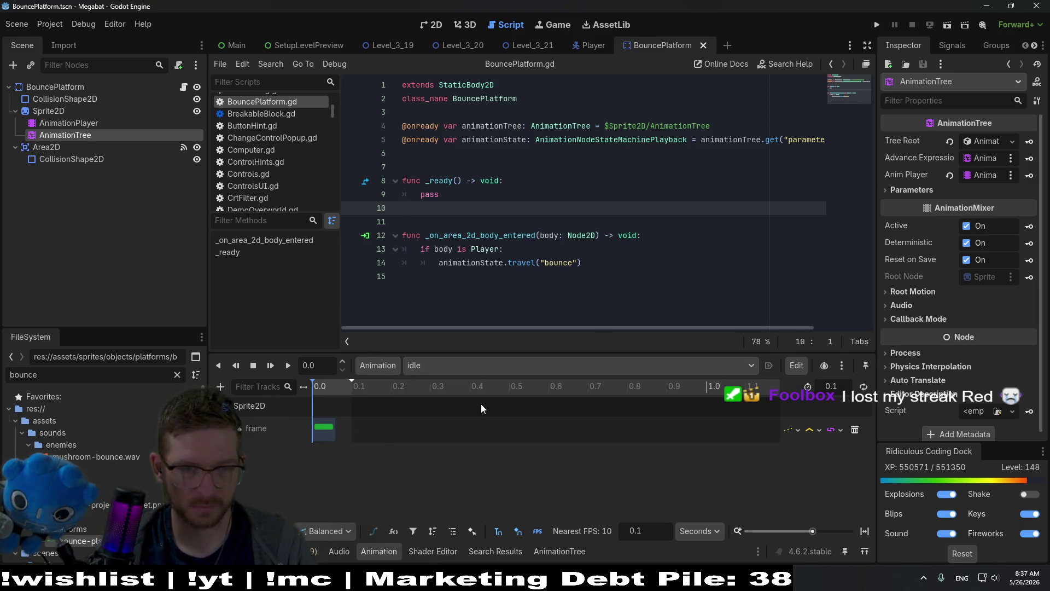
click(542, 181)
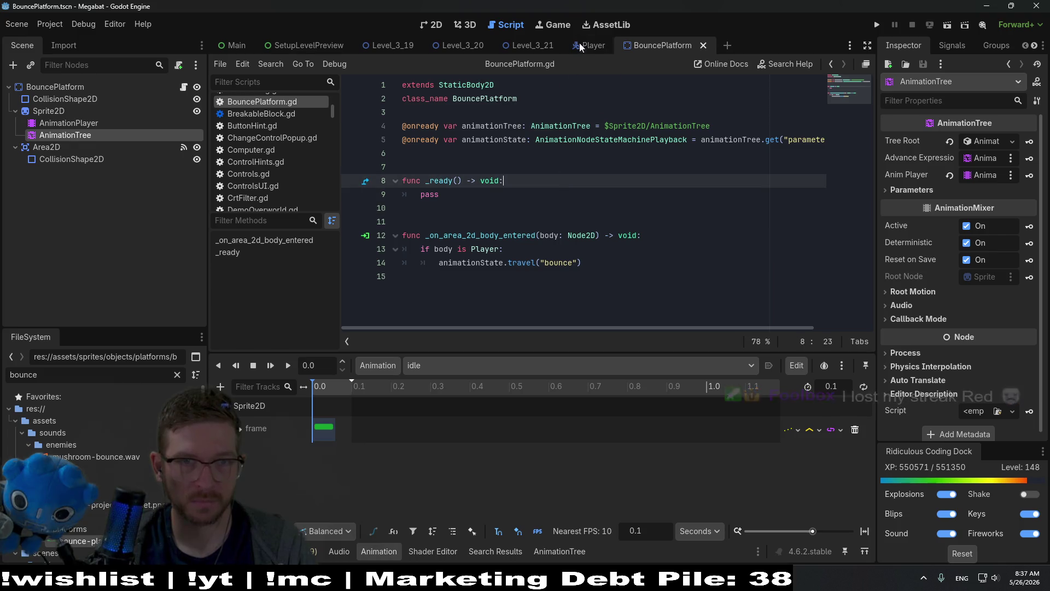
click(530, 44)
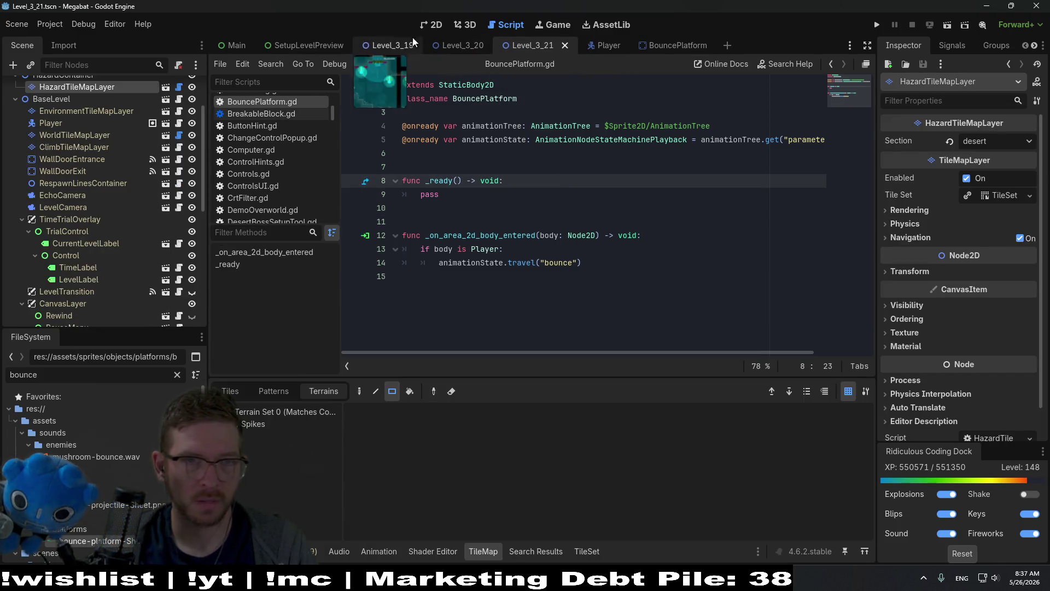
click(437, 24)
scroll(80, 163, up, 3)
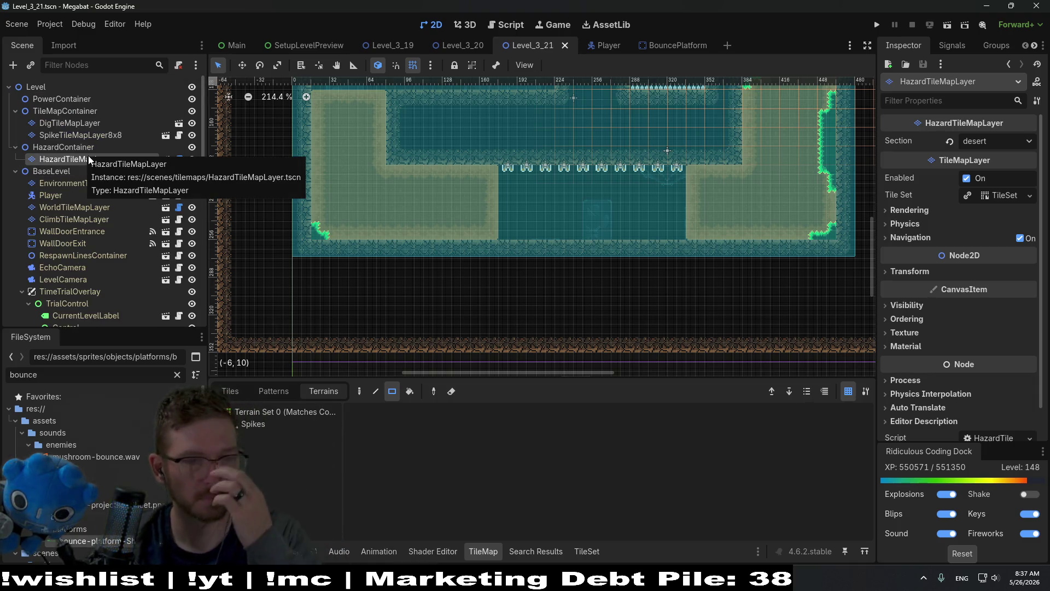
mouse_move(659, 54)
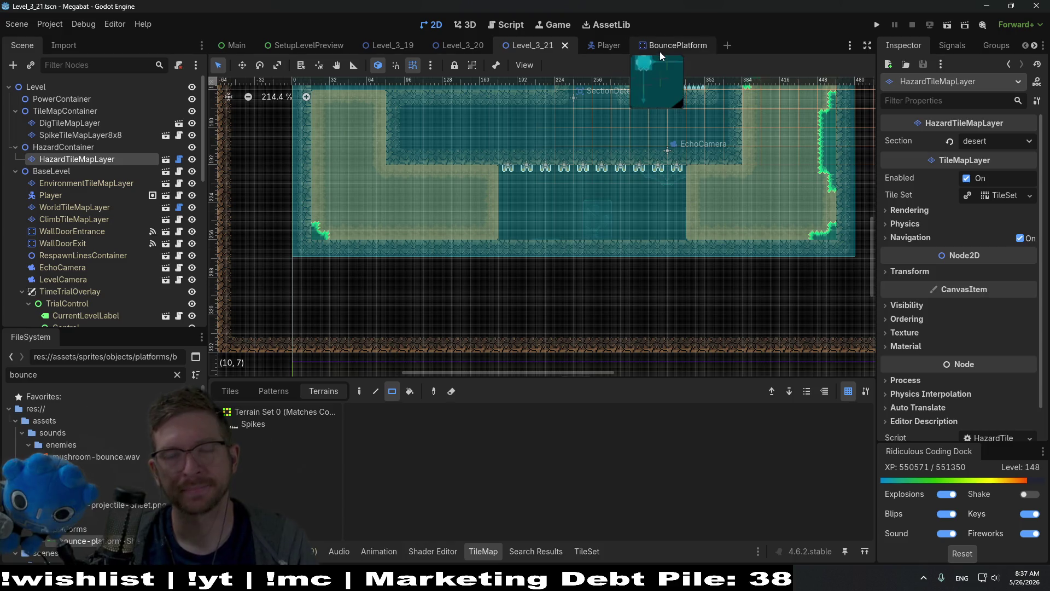
click(659, 51)
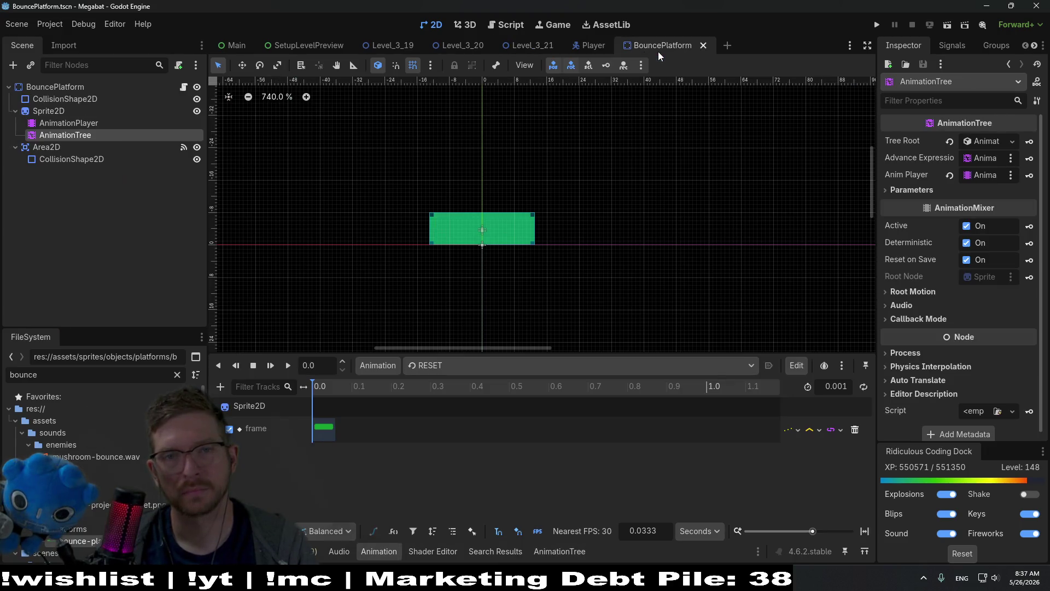
click(577, 44)
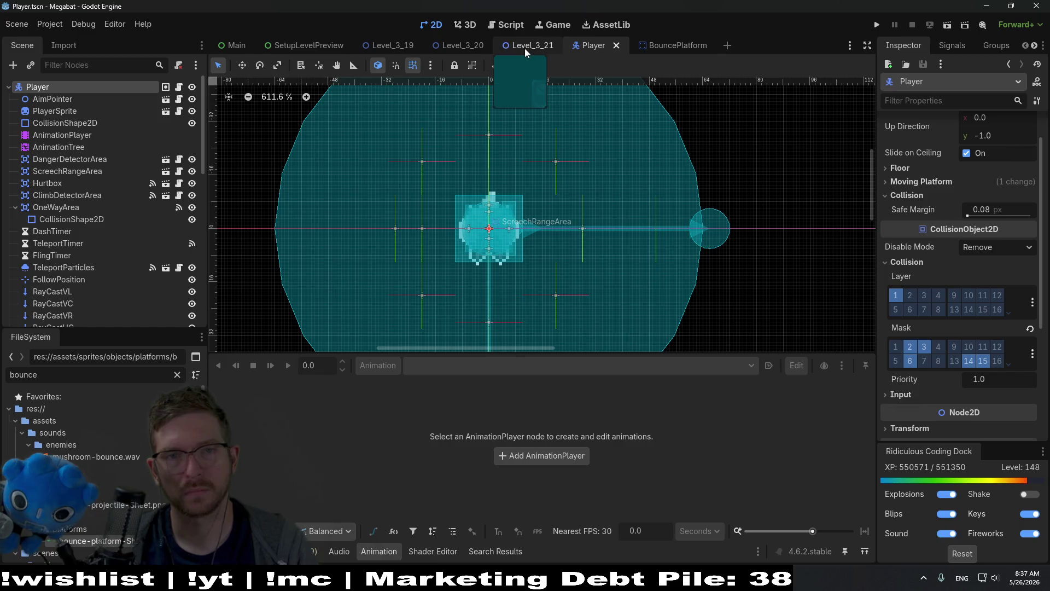
click(658, 45)
click(185, 87)
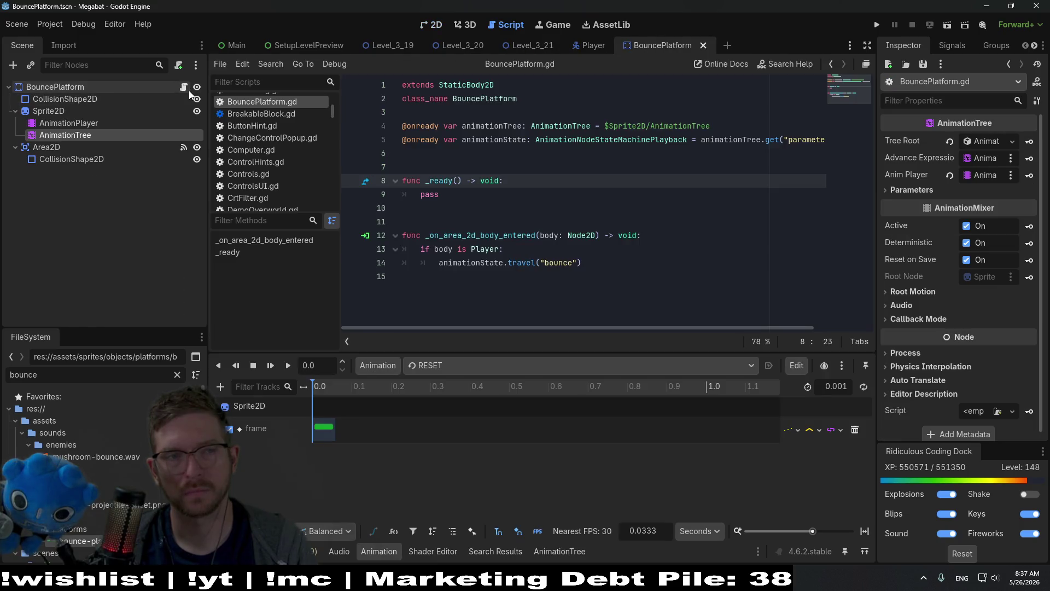
click(480, 194)
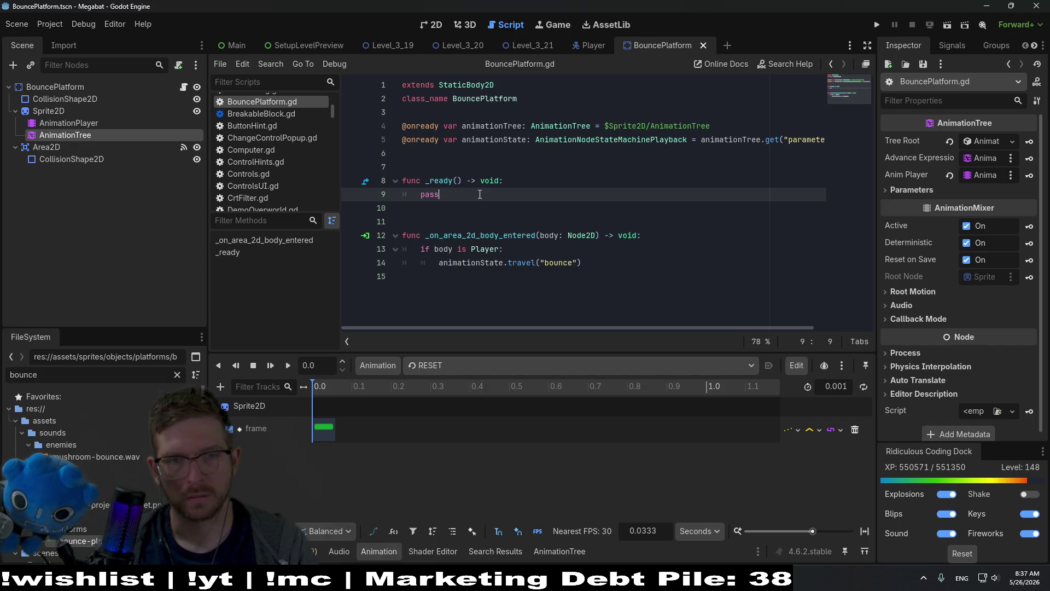
- Delete the empty _ready function and open a new line after the bounce call
key(shift+Up)
key(shift+Up)
key(BackSpace)
key(BackSpace)
key(Delete)
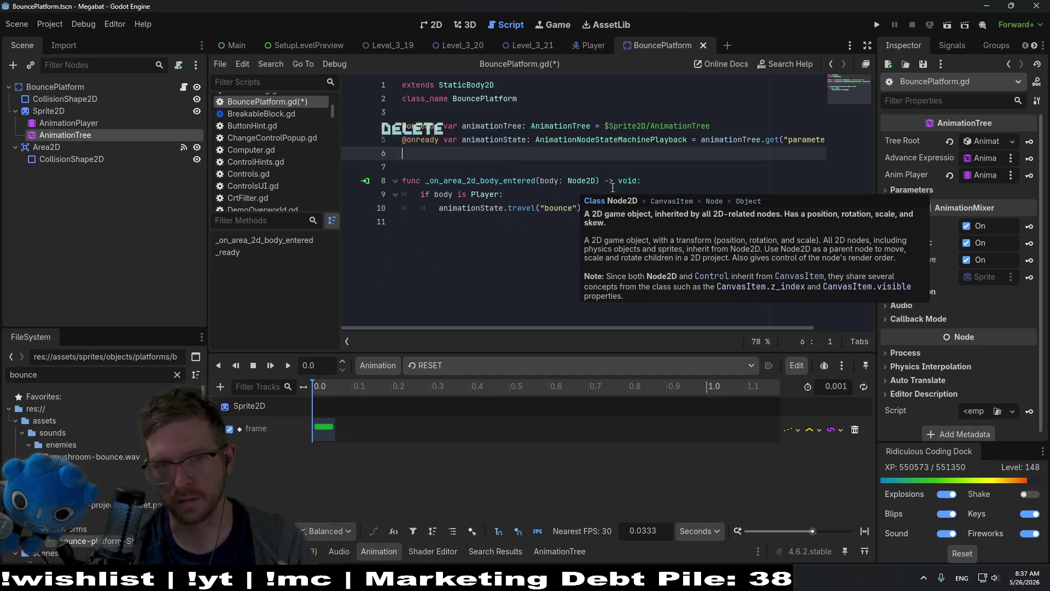
click(598, 206)
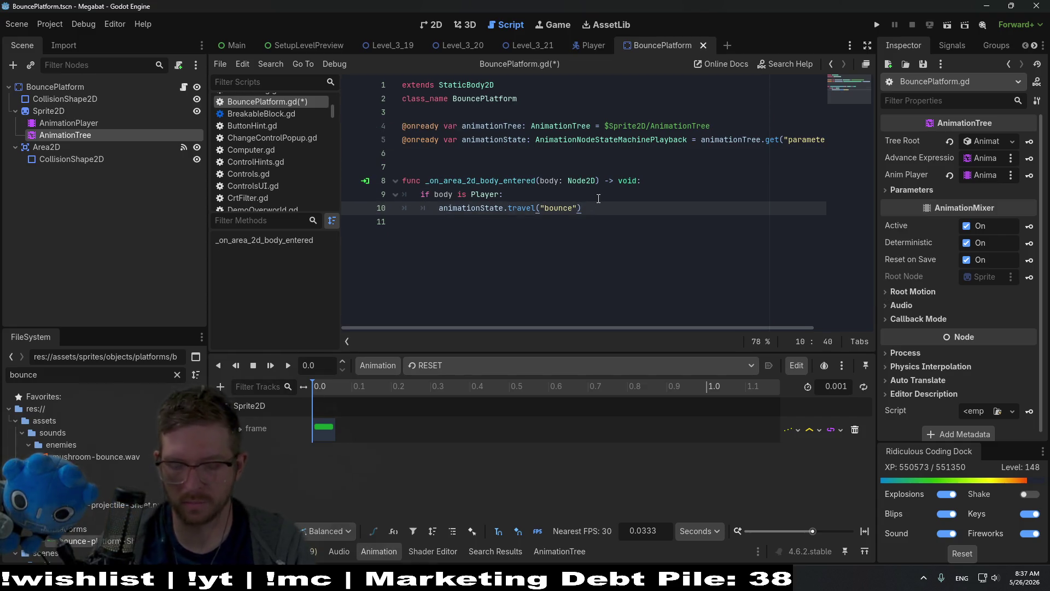
key(Return)
key(BackSpace)
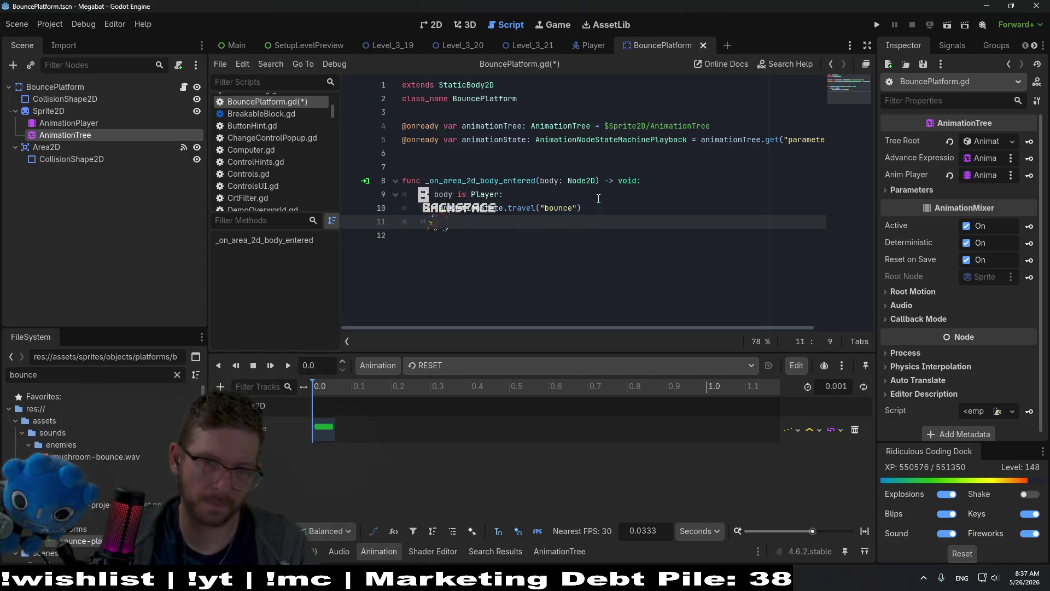
key(Up)
key(Up)
key(Up)
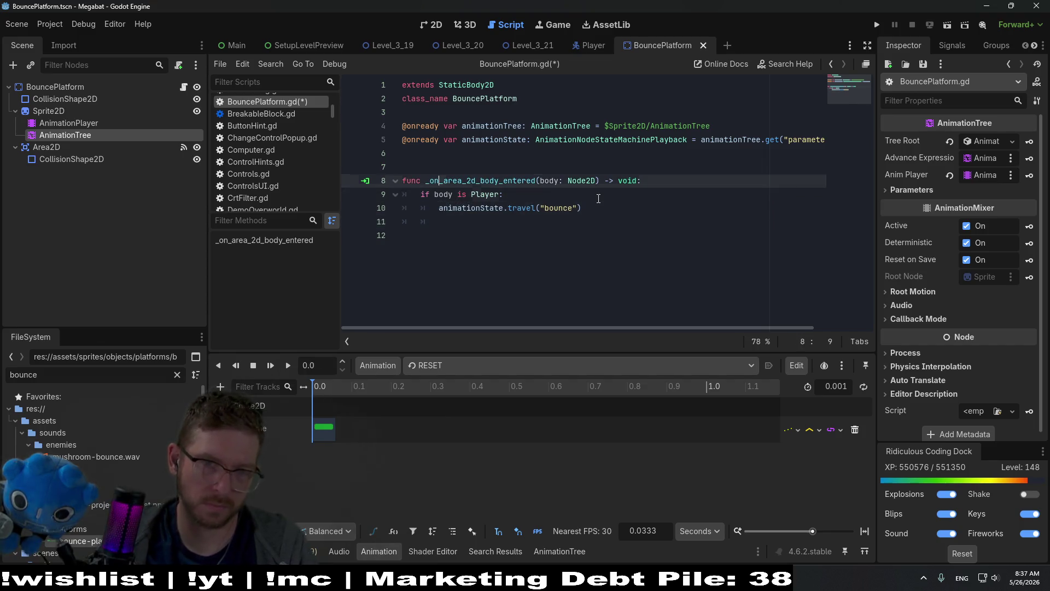
key(Up)
key(Return)
key(Return)
text(@)
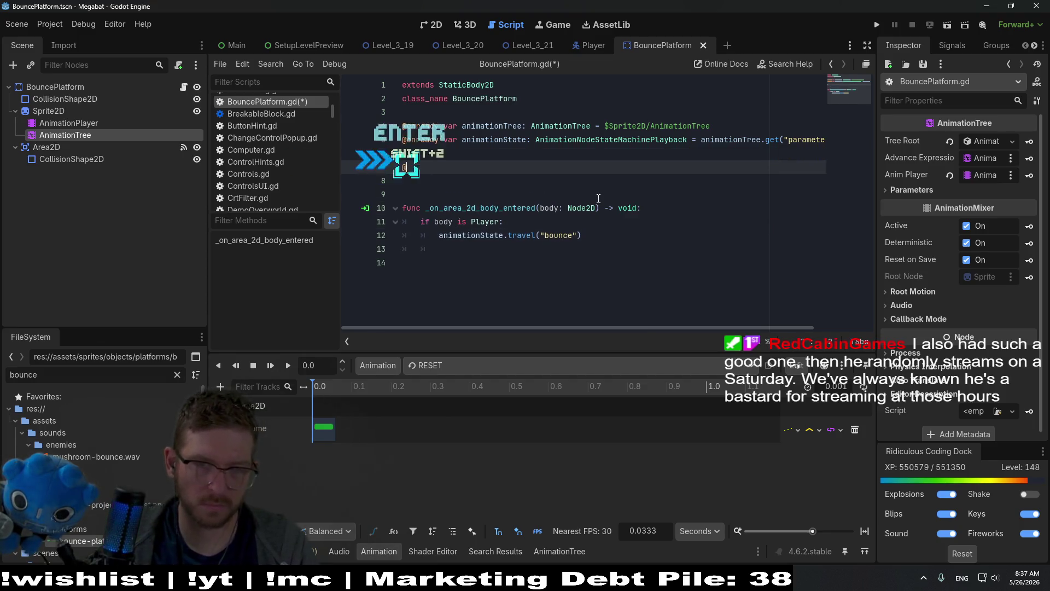
text(export var)
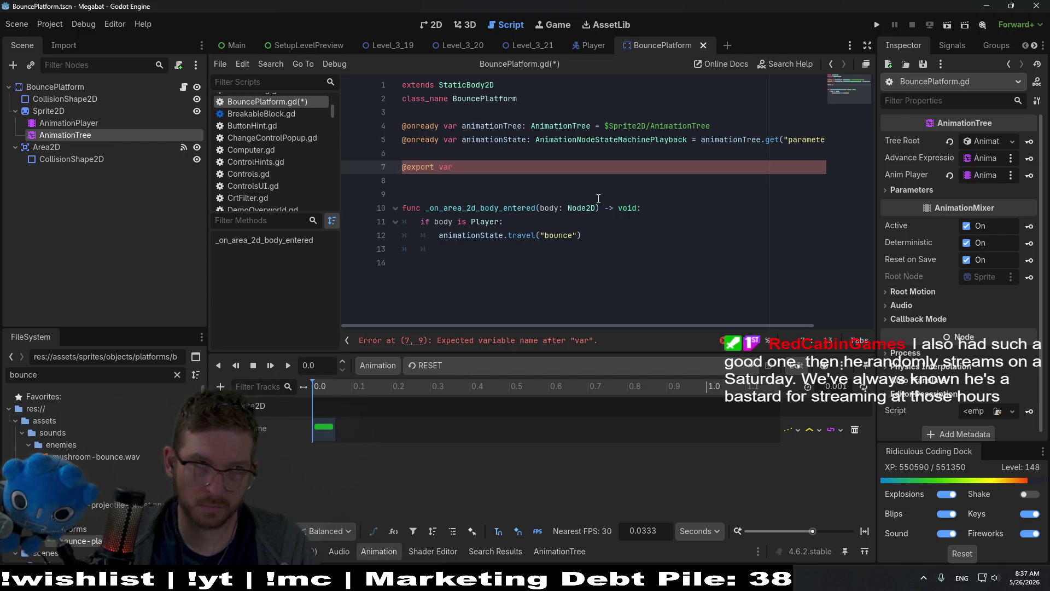
text(bounce_sp)
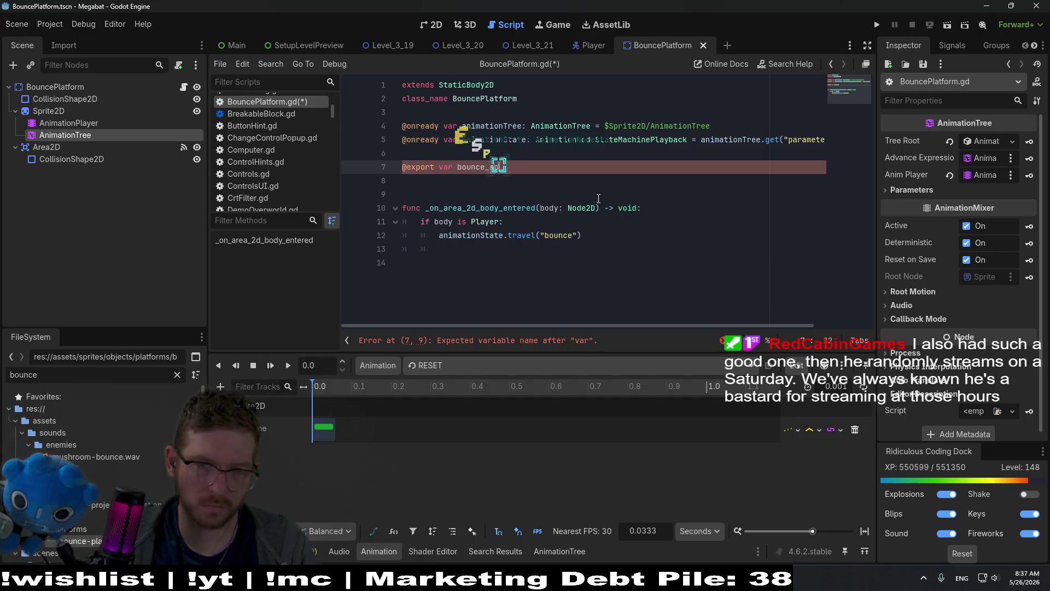
text(eed: float )
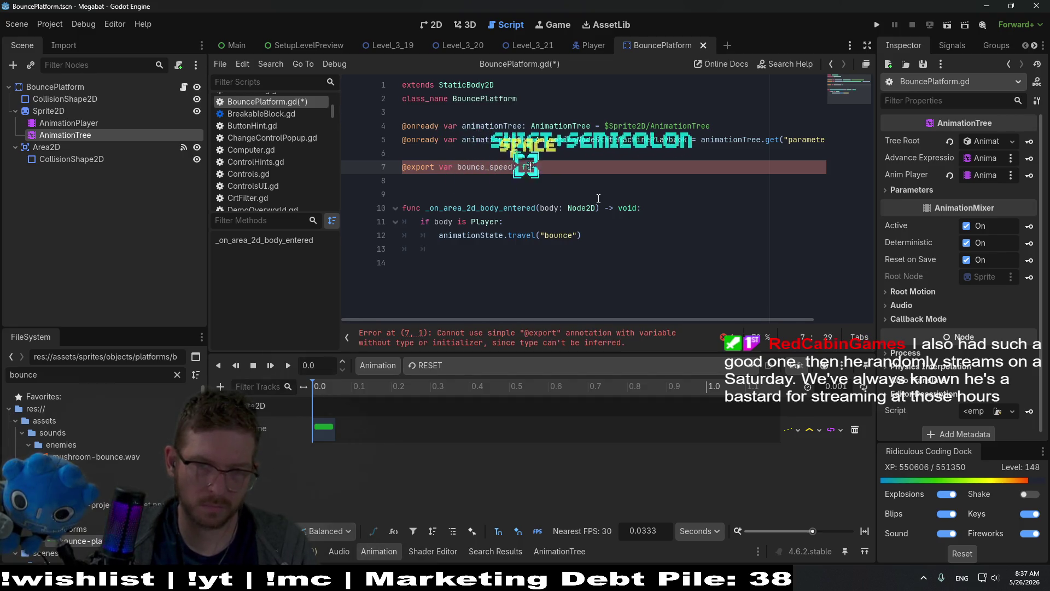
text(= )
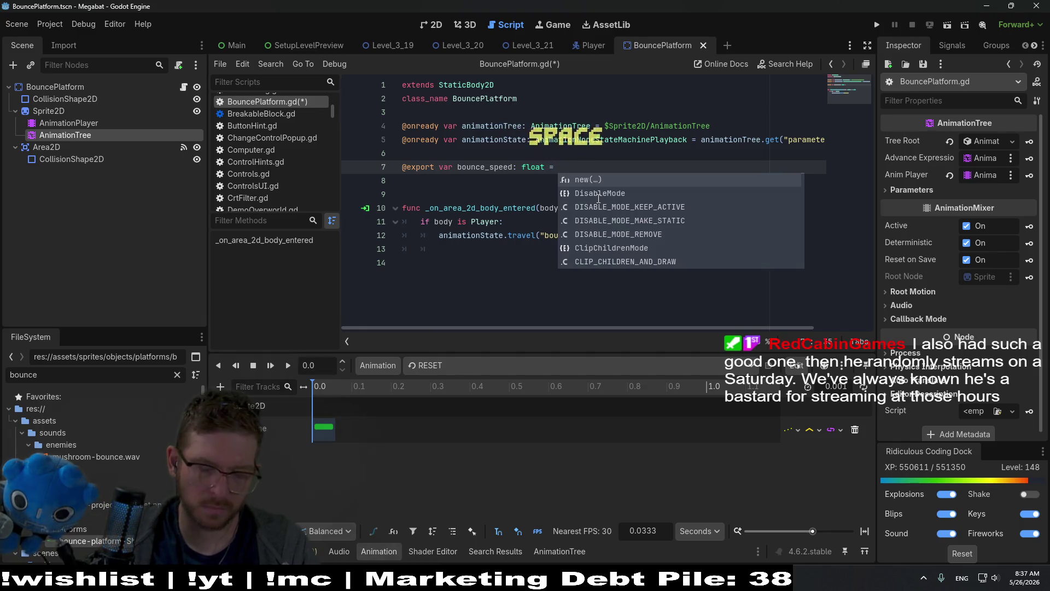
text(5)
text(50.0)
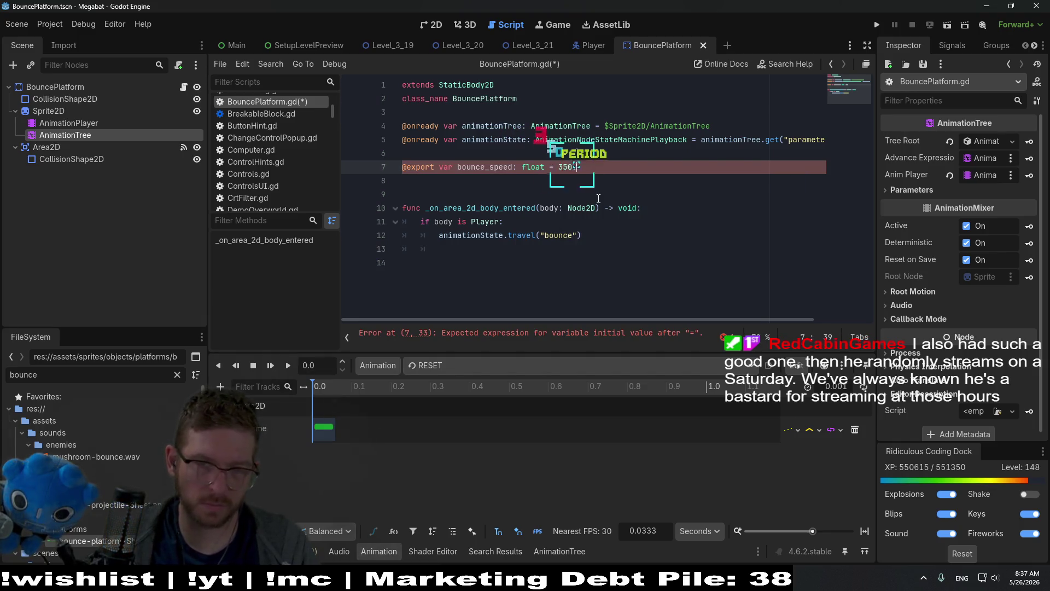
click(596, 231)
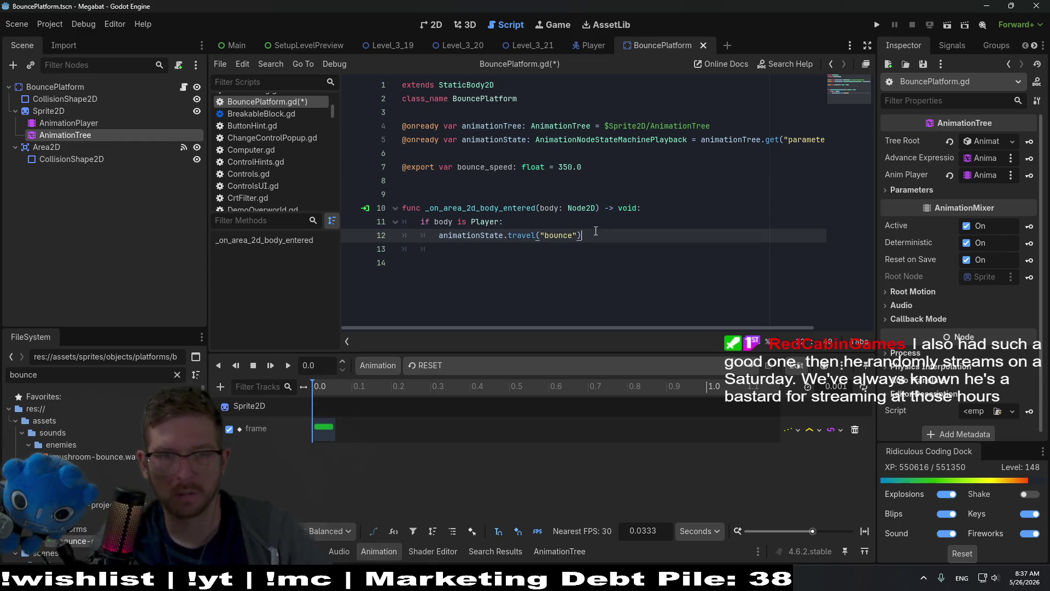
click(547, 252)
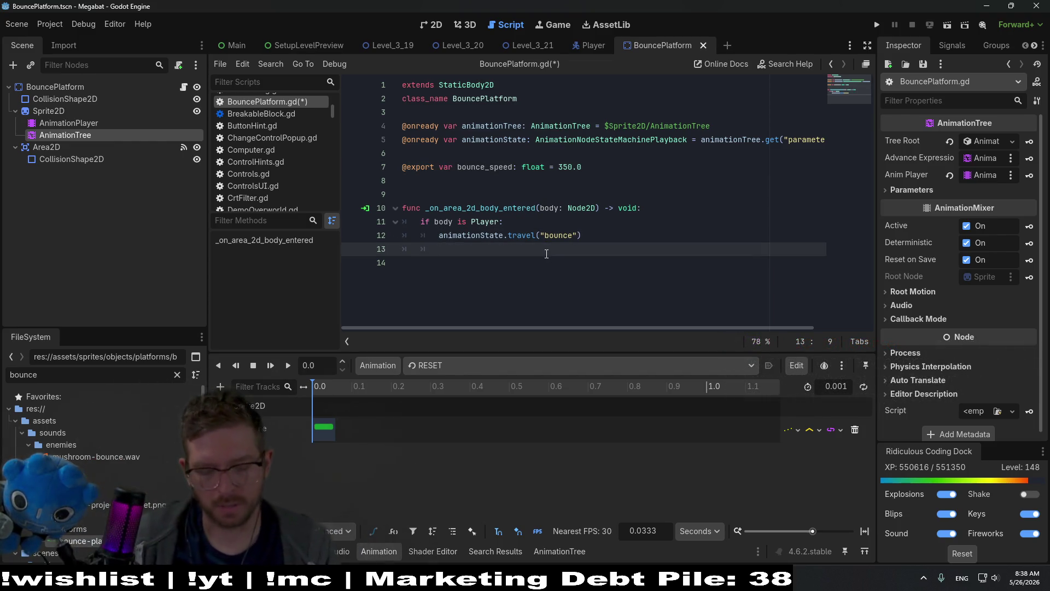
- Begin a 'body.velocity +=' line and open an empty line above it
text(dy.velocity)
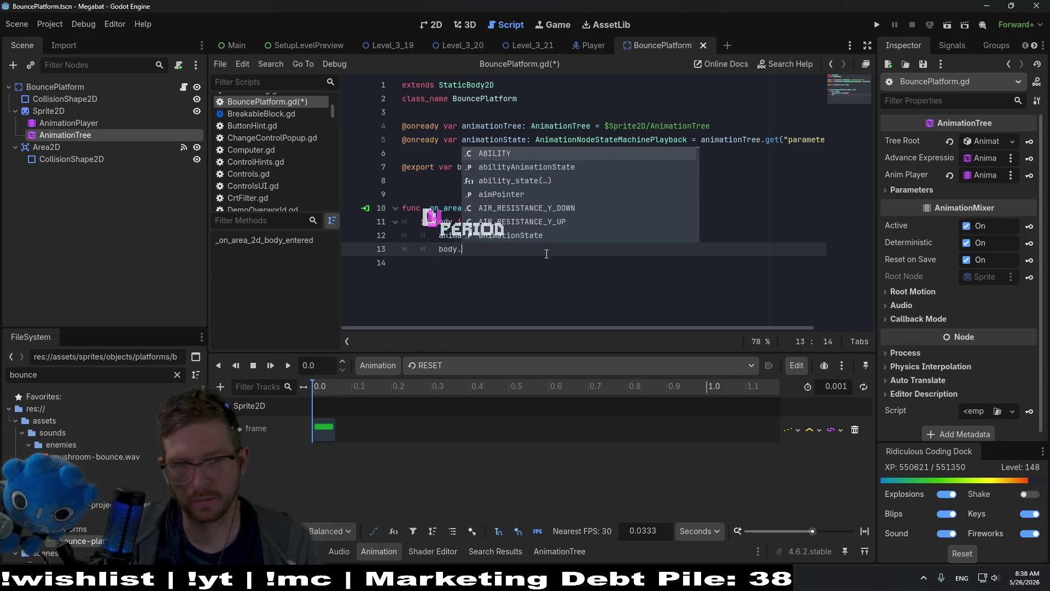
text( +=)
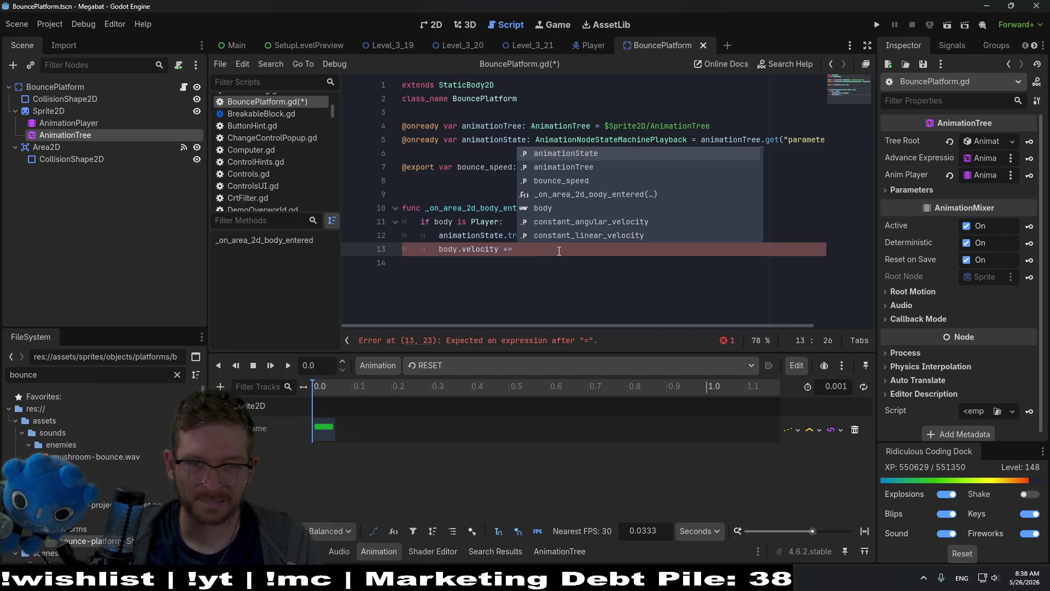
key(Escape)
click(612, 236)
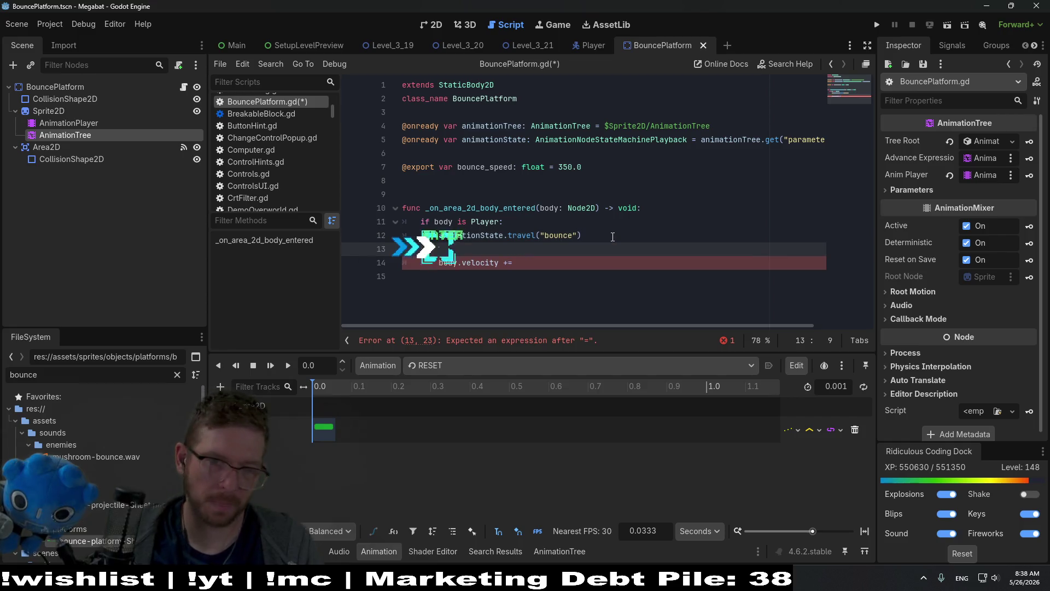
key(Return)
text(body)
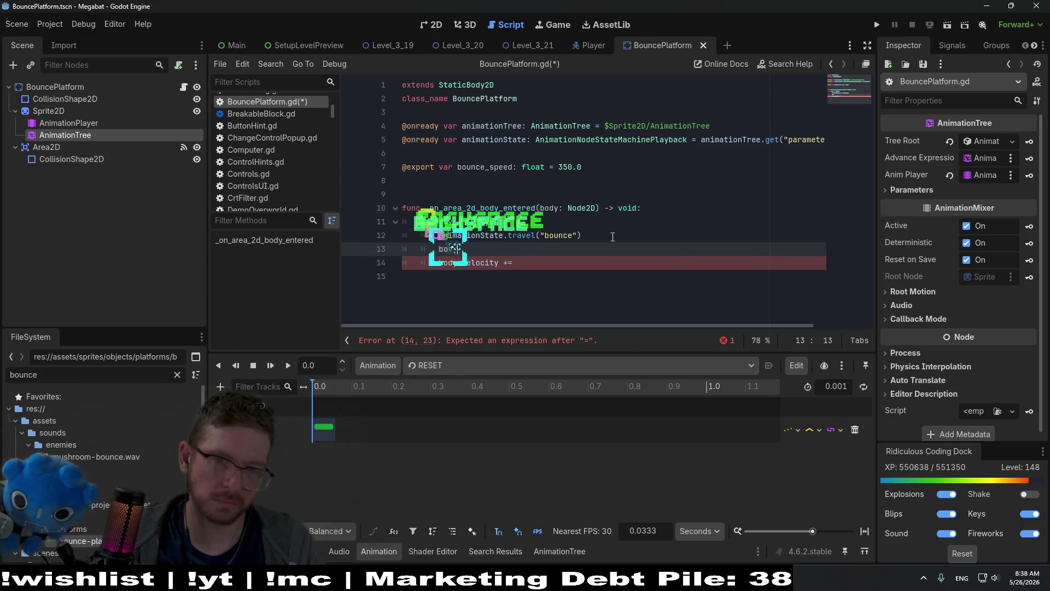
key(BackSpace)
key(BackSpace)
key(BackSpace)
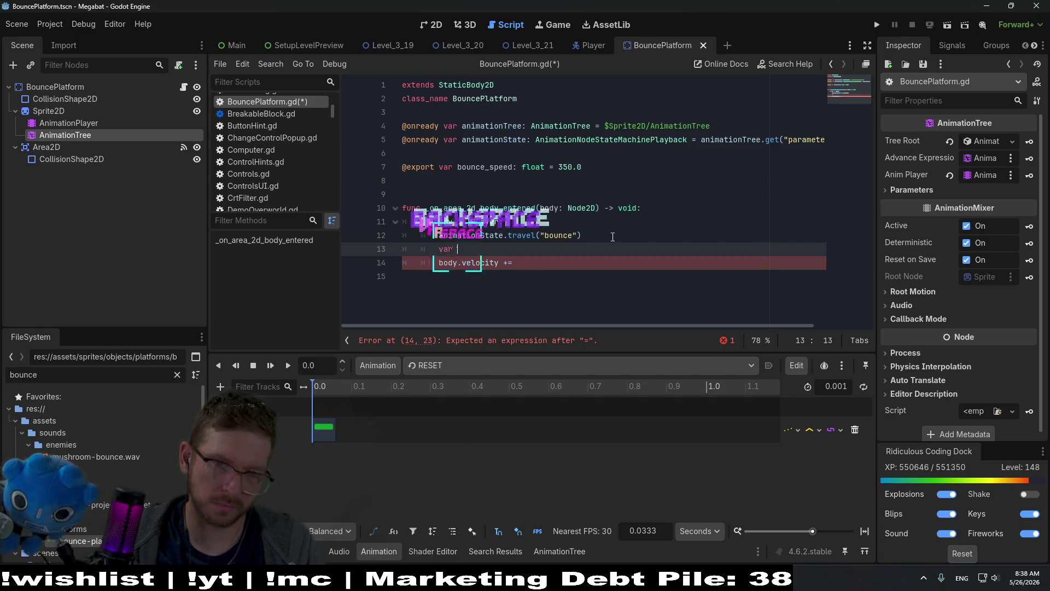
- Declare 'var direction: Vector2 = Vector2.UP.rotated(global_rotation)'
text(var dire)
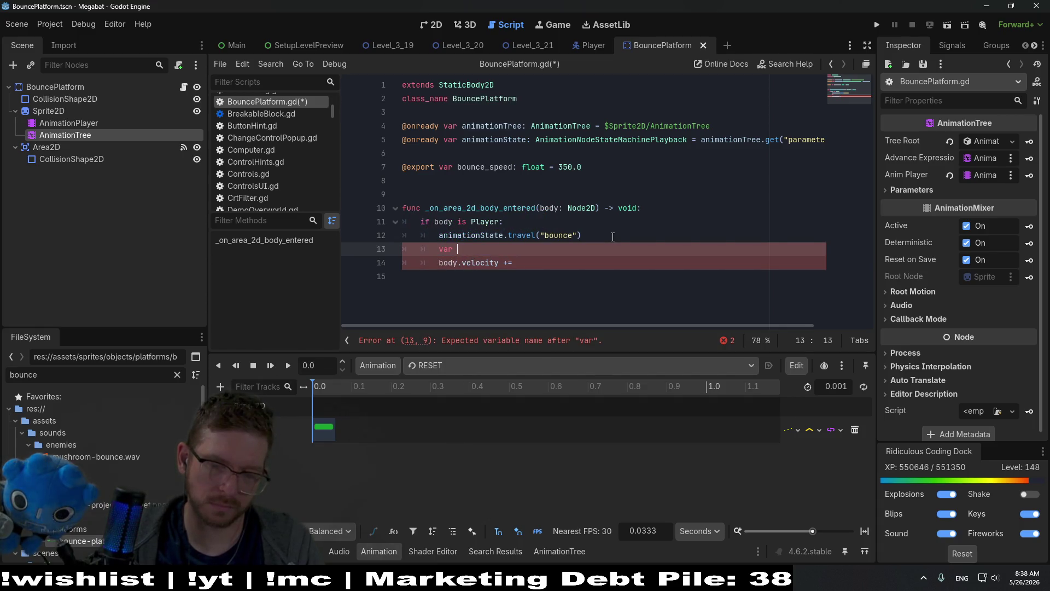
text(ction:)
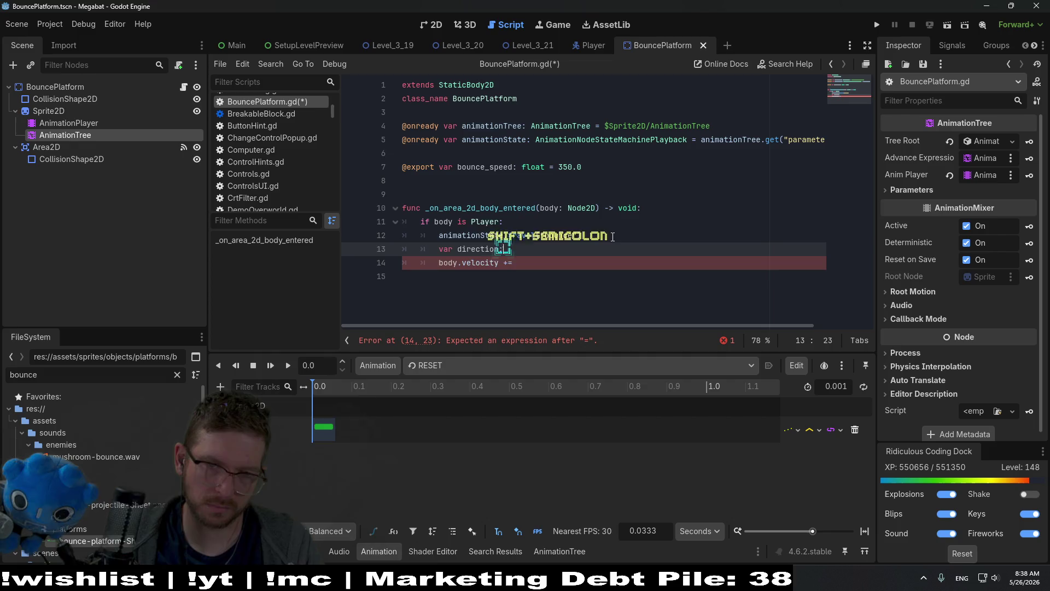
text( Vec)
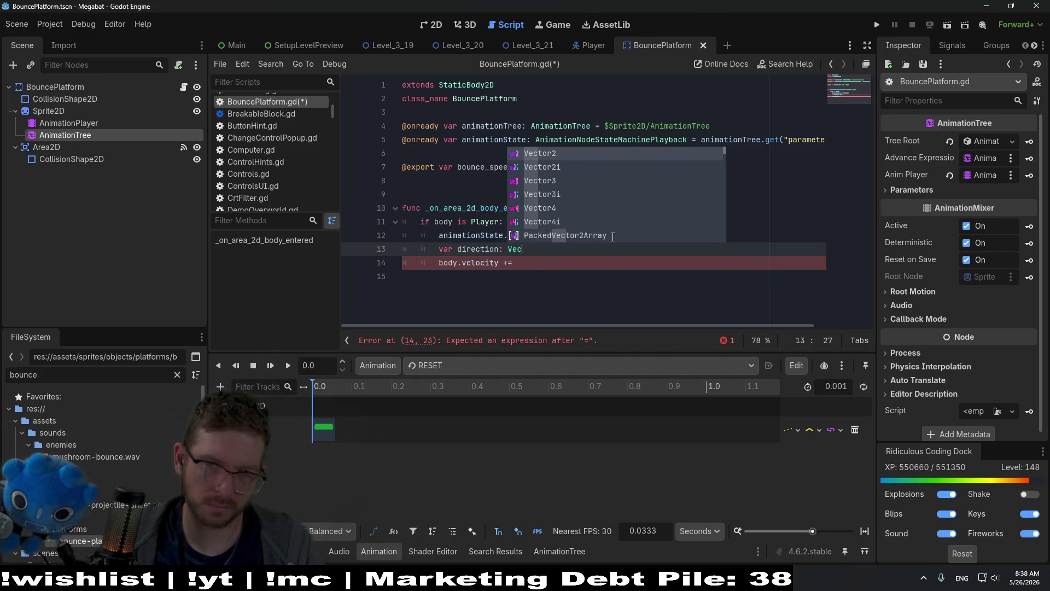
key(Return)
text(= )
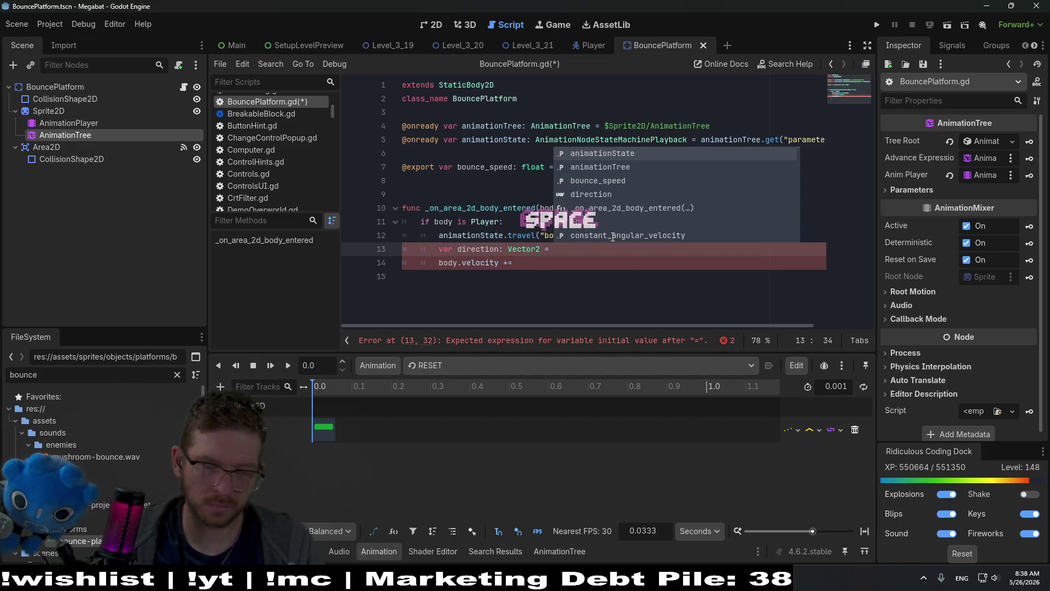
text(Vector)
key(Return)
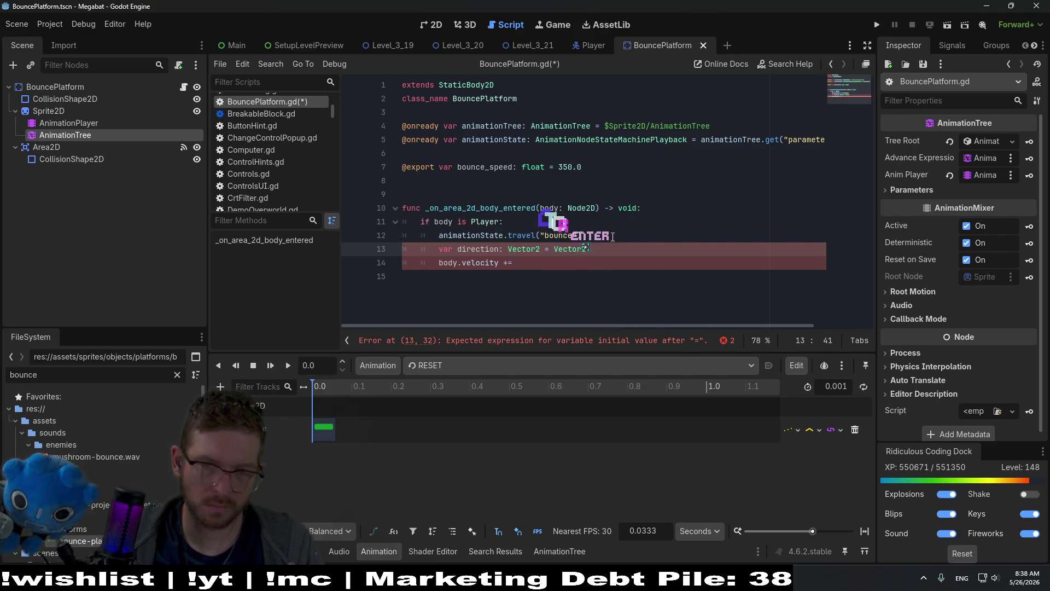
text(.UP.rot)
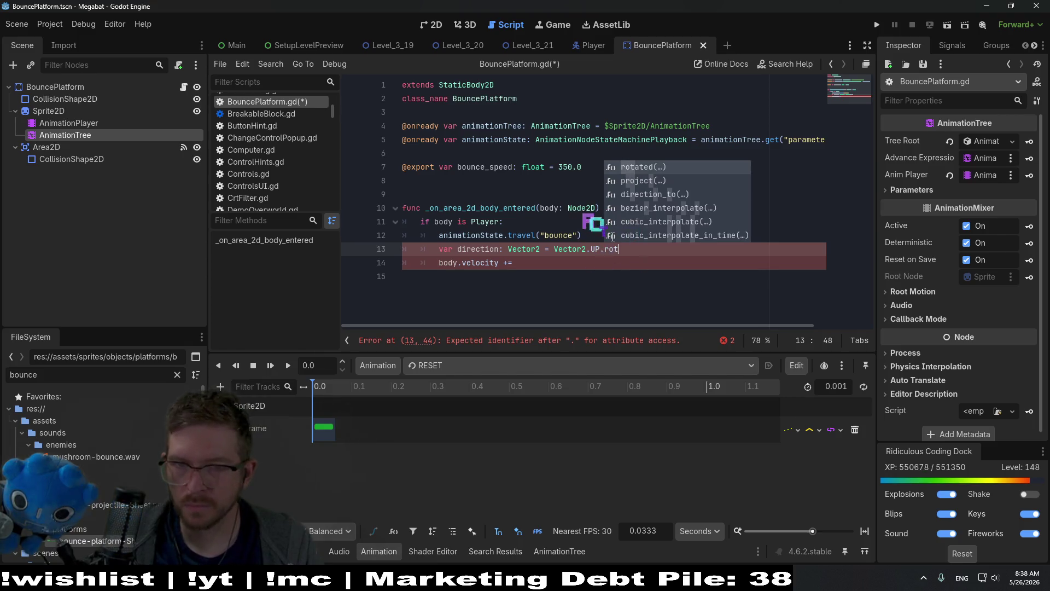
key(Return)
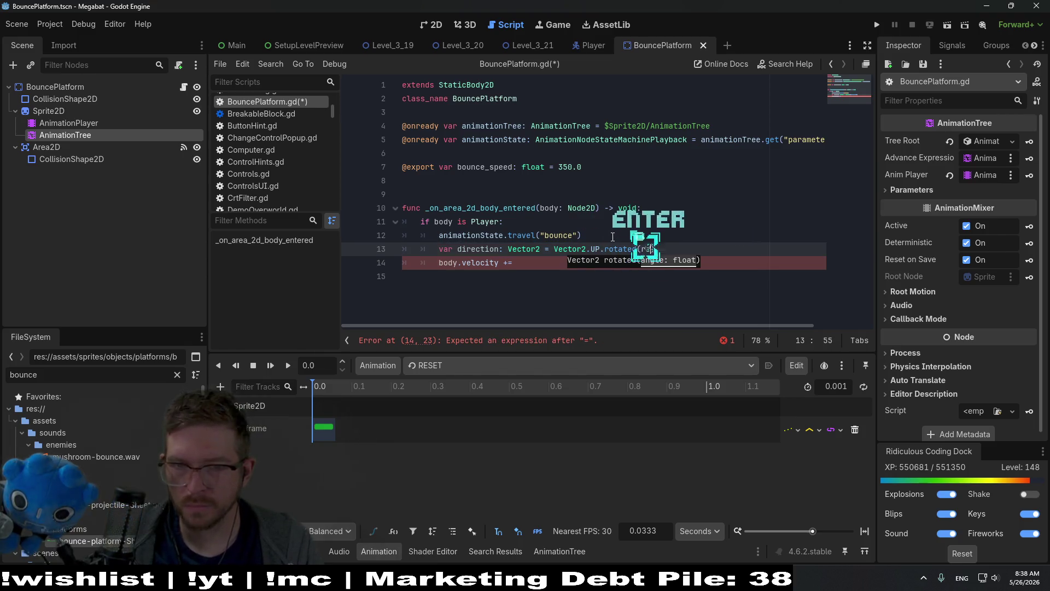
key(BackSpace)
key(BackSpace)
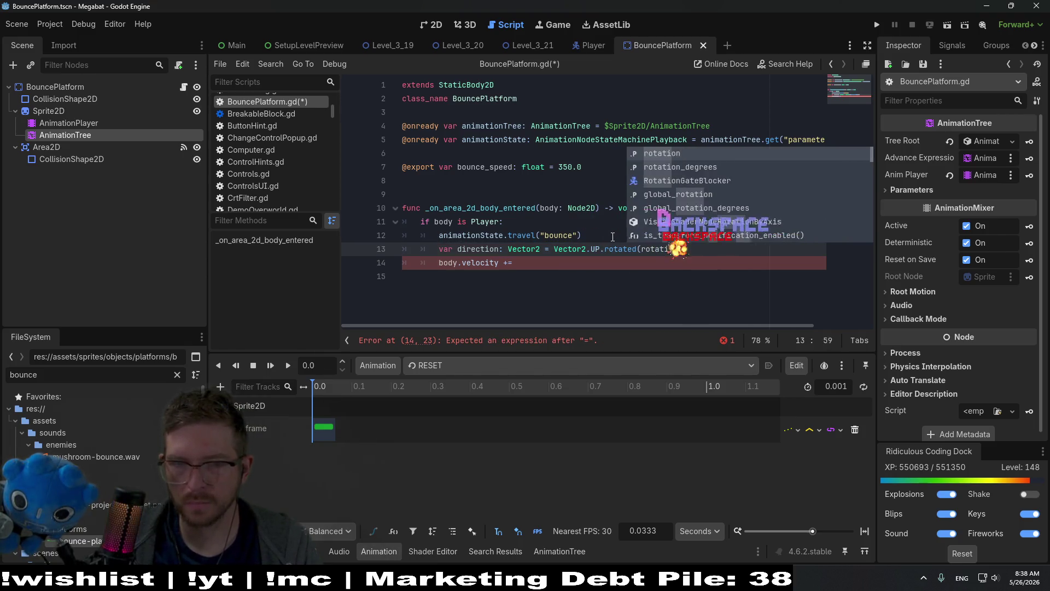
key(BackSpace)
key(BackSpace)
key(BackSpace)
text(gl)
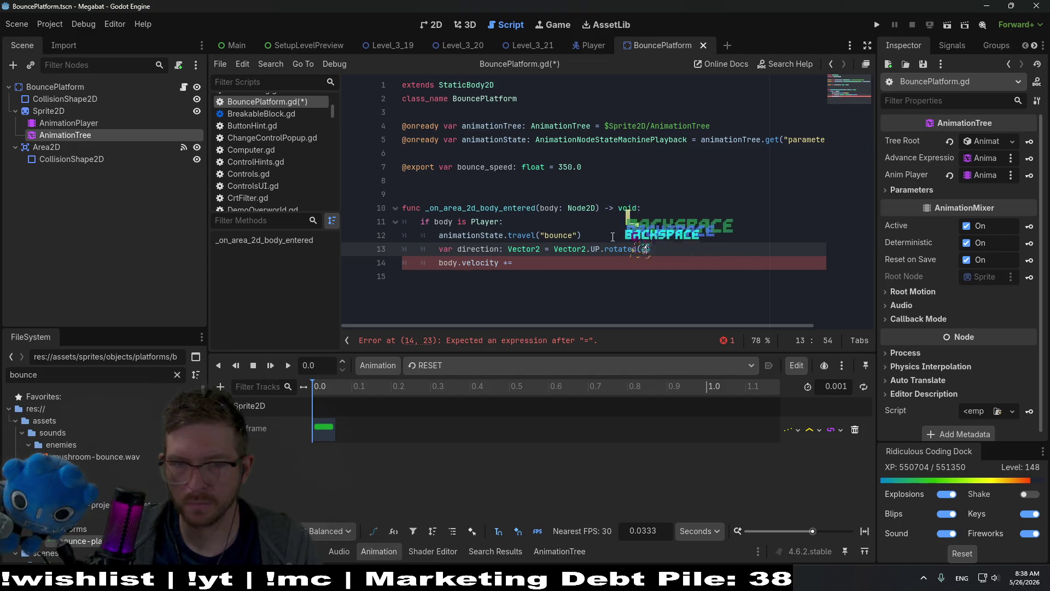
text(obal_ro)
key(Return)
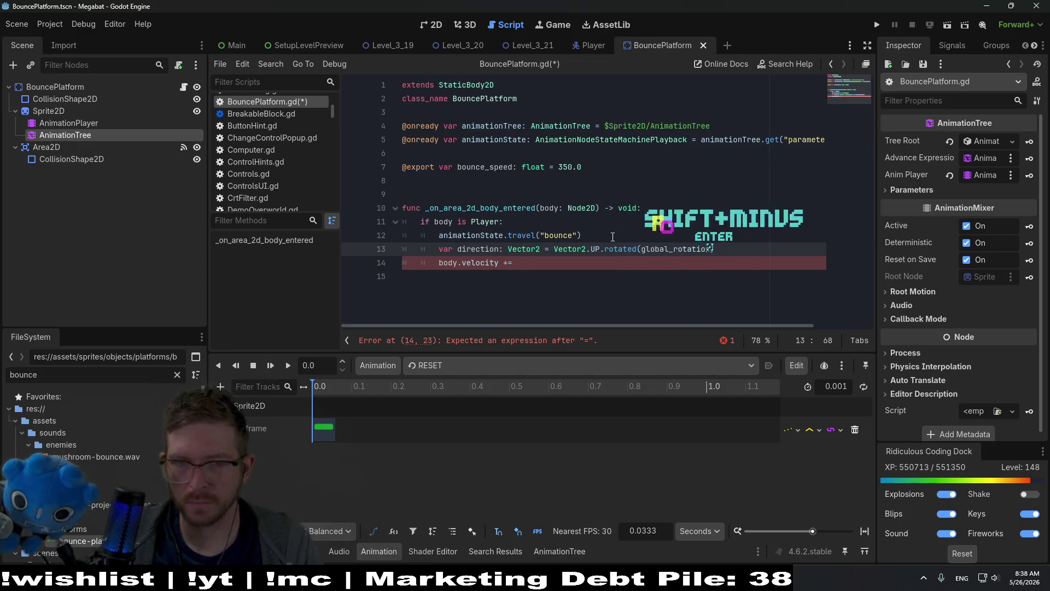
- Complete the line as body.velocity += (direction * bounce_speed) and save the script
click(550, 263)
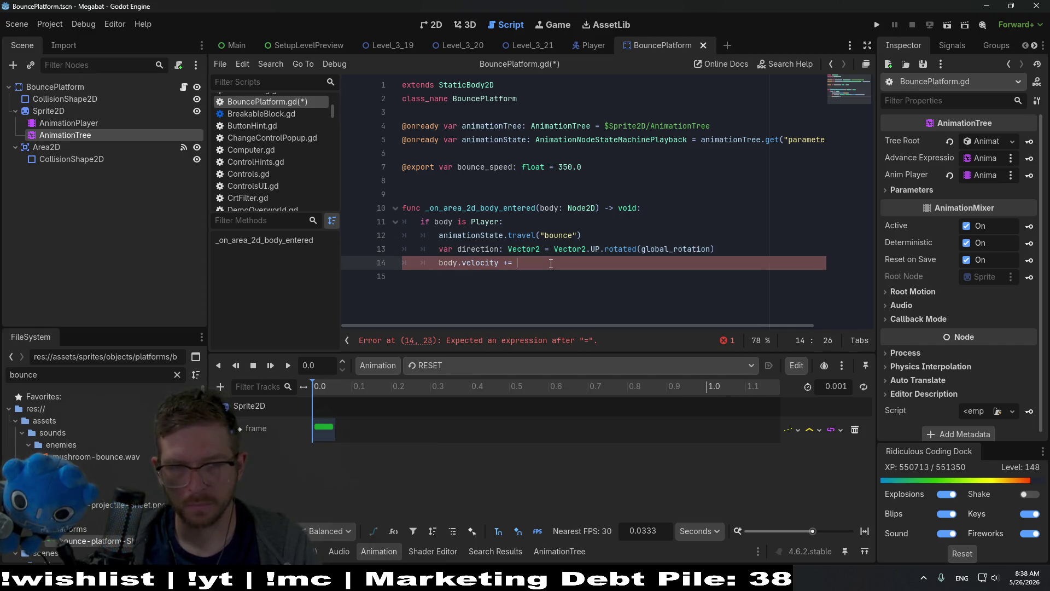
text(direction * )
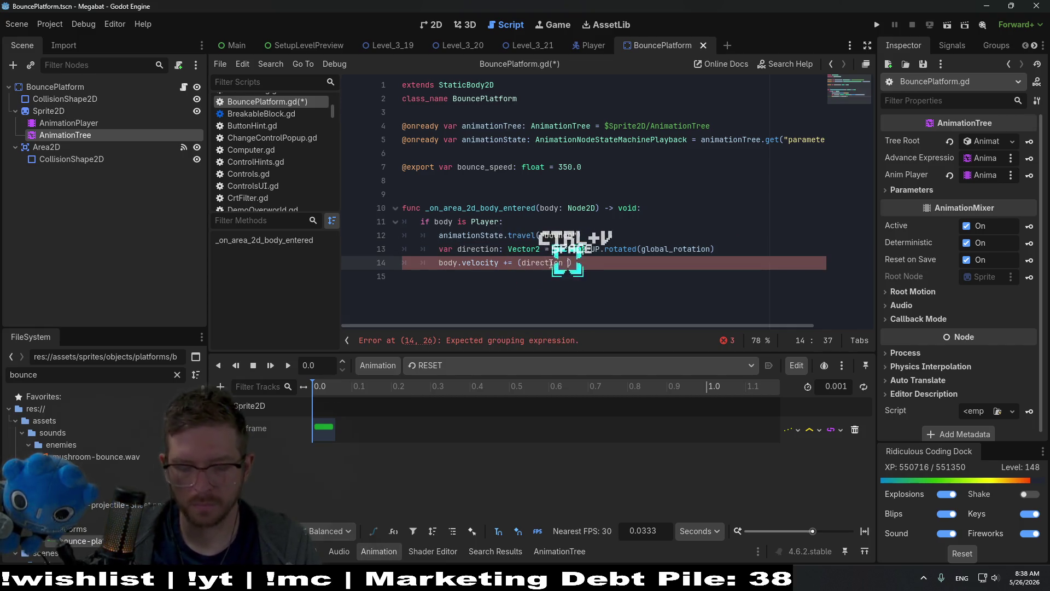
text(bounce_speed)
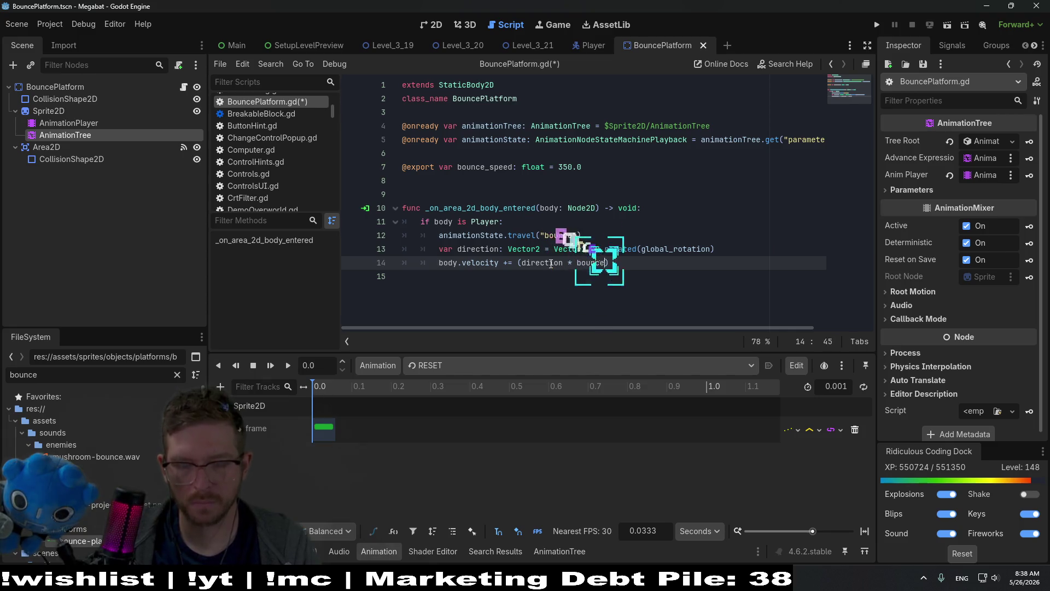
text())
key(ctrl+s)
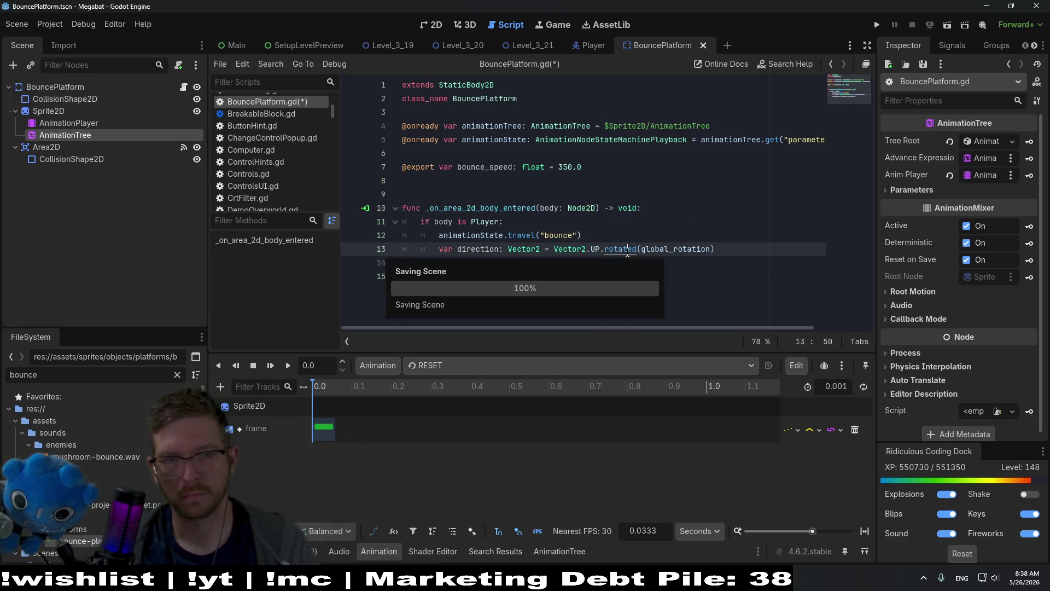
mouse_move(710, 269)
mouse_down()
mouse_move(518, 263)
mouse_move(547, 250)
mouse_up()
click(665, 250)
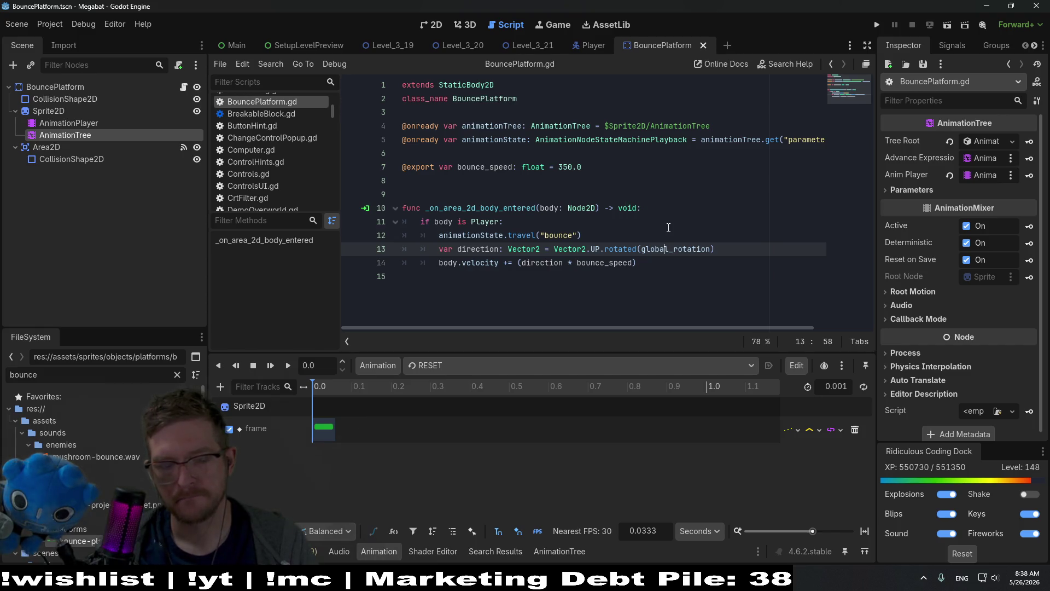
- In Level_3_21's 2D view, instance BouncePlatform.tscn under EnemyContainer
click(530, 44)
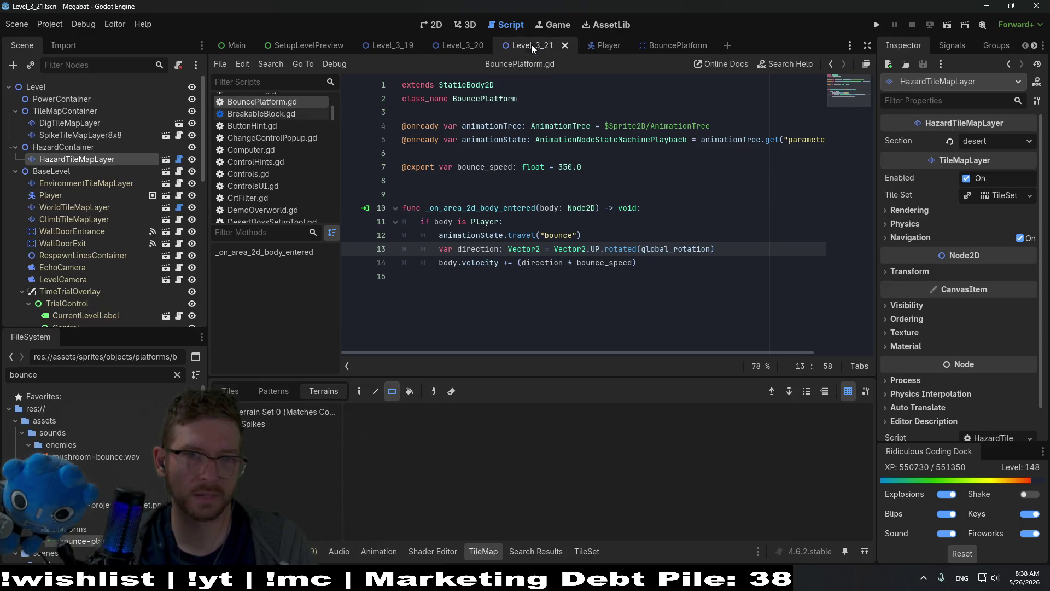
click(429, 27)
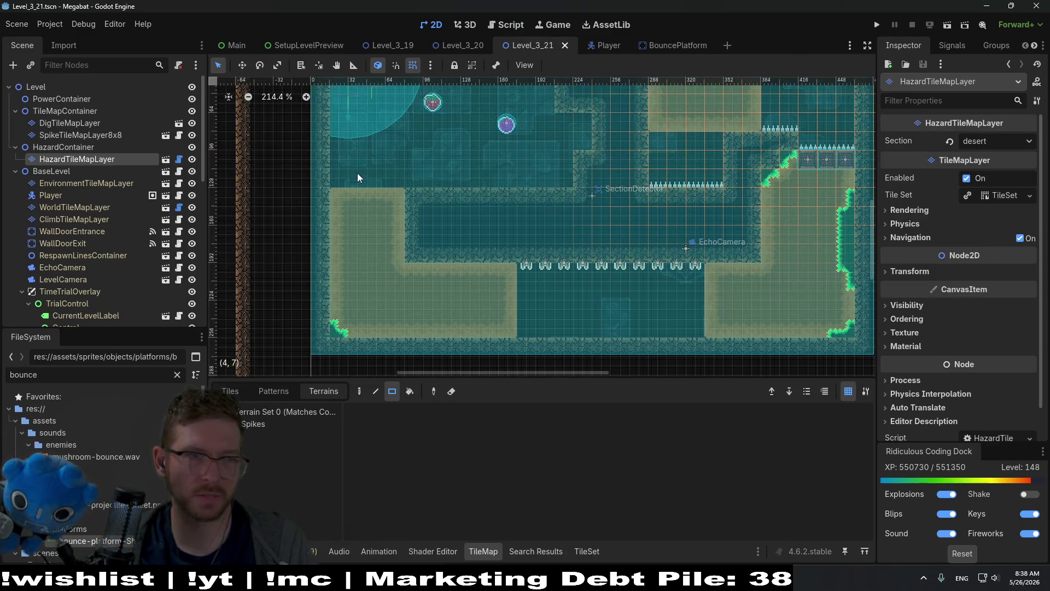
scroll(136, 237, down, 10)
scroll(86, 271, up, 2)
scroll(87, 271, up, 2)
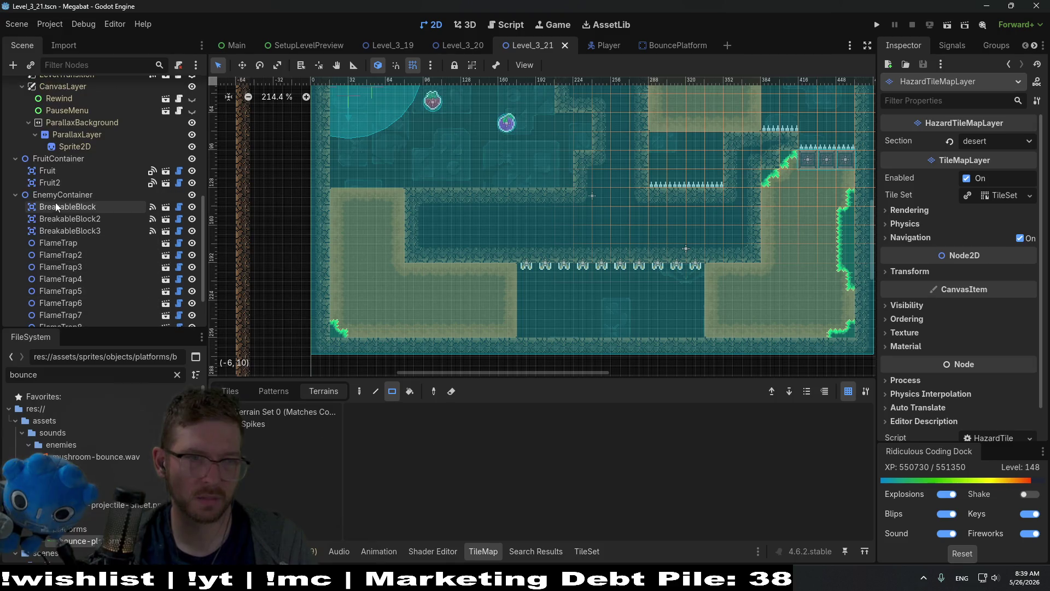
click(54, 204)
click(63, 196)
key(ctrl+shift+a)
text(bounce)
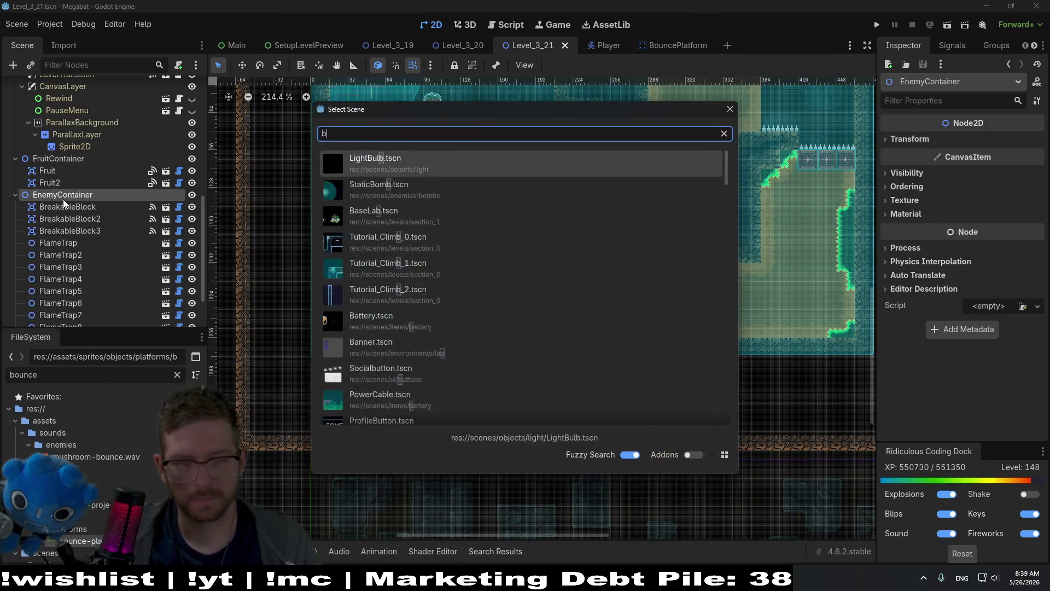
key(Return)
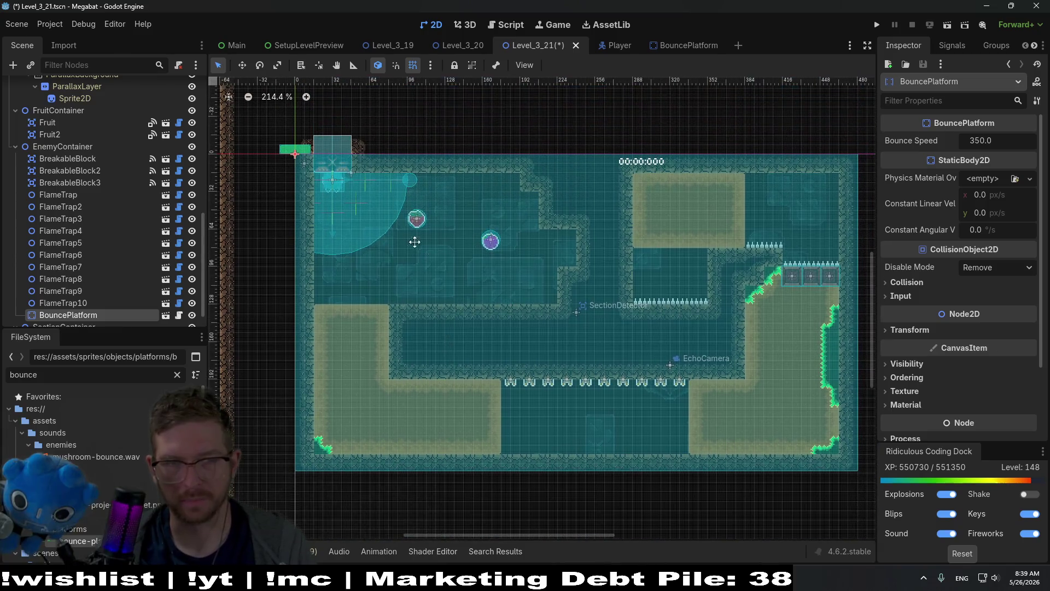
- Nudge the platform down onto the floor and run the level with F6
key(w)
scroll(474, 325, up, 8)
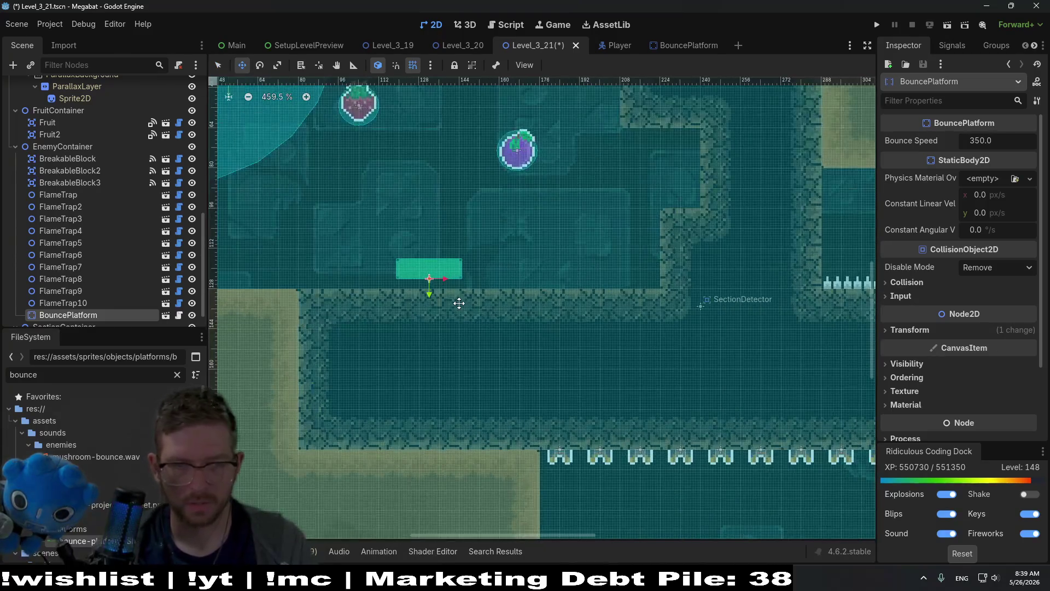
key(Down)
key(Down)
key(Right)
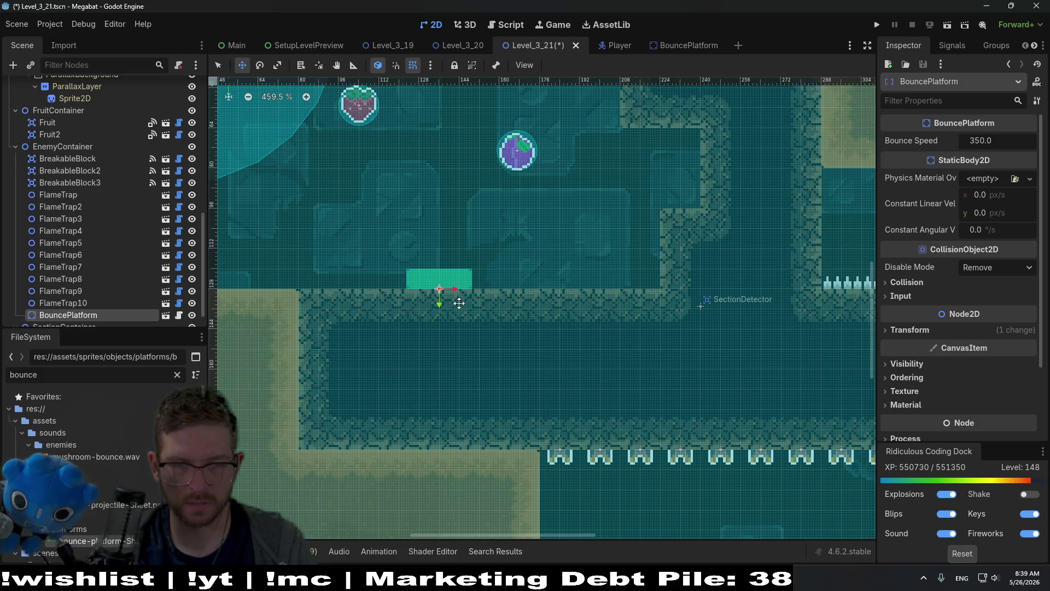
key(F6)
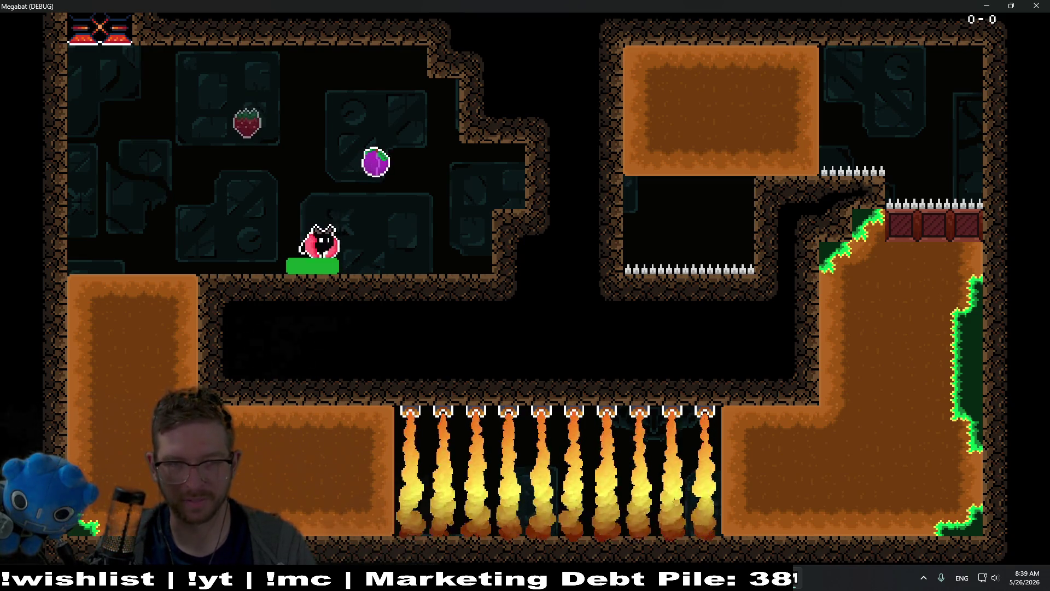
- Bounce the bat off the green pad to collect the plum and the strawberry
key(space)
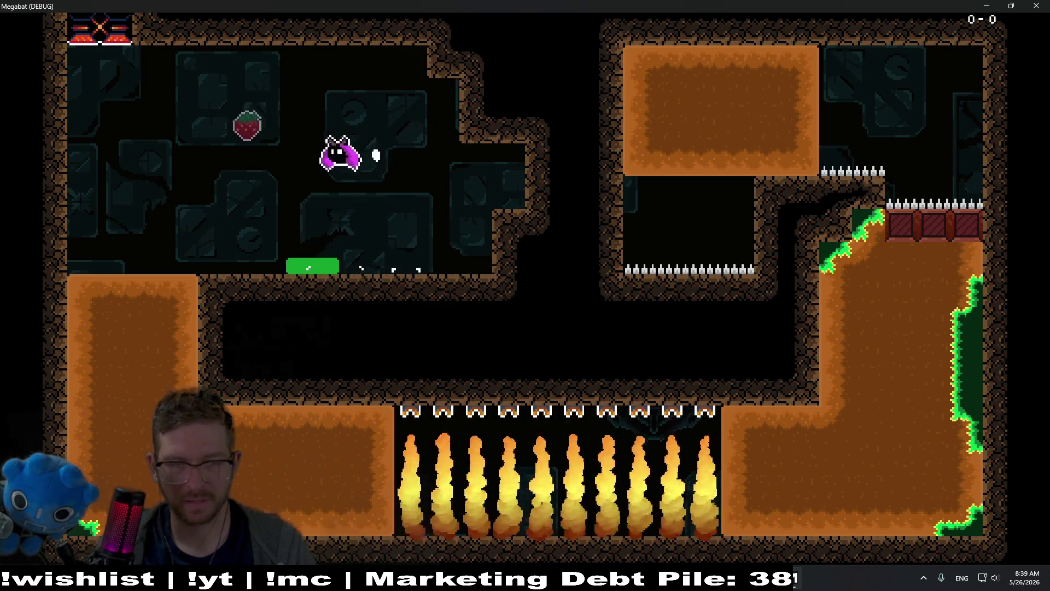
key(Left)
key(space)
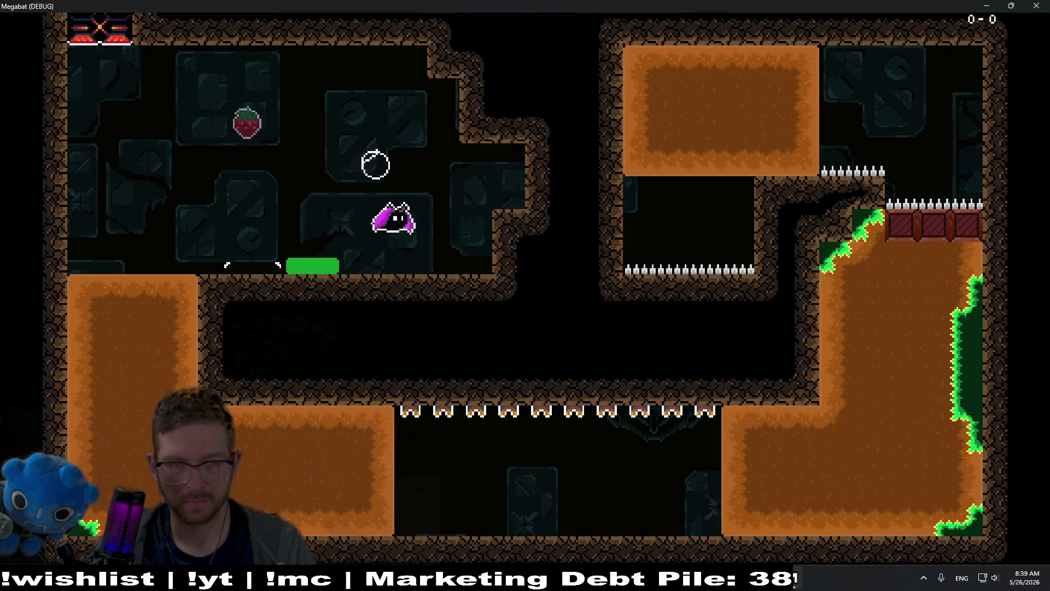
key(Left)
key(space)
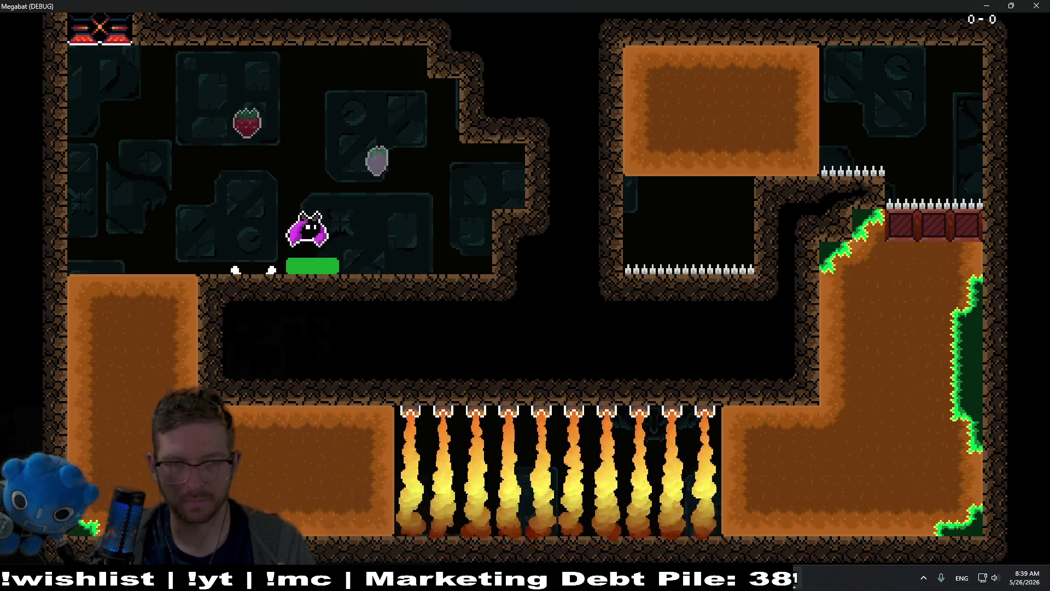
key(Right)
key(space)
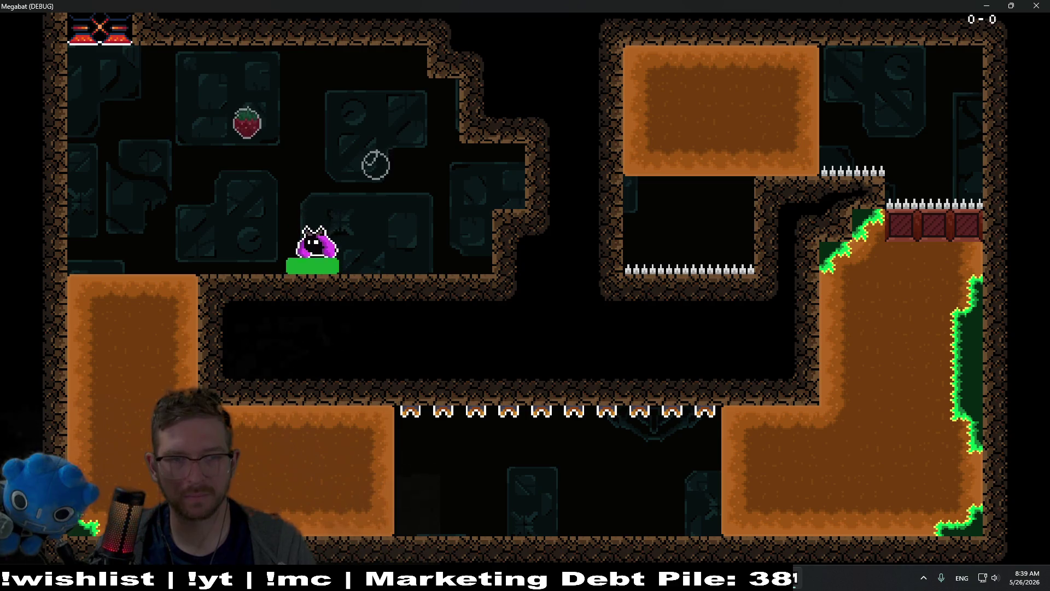
key(Left)
key(space)
key(Right)
key(Left)
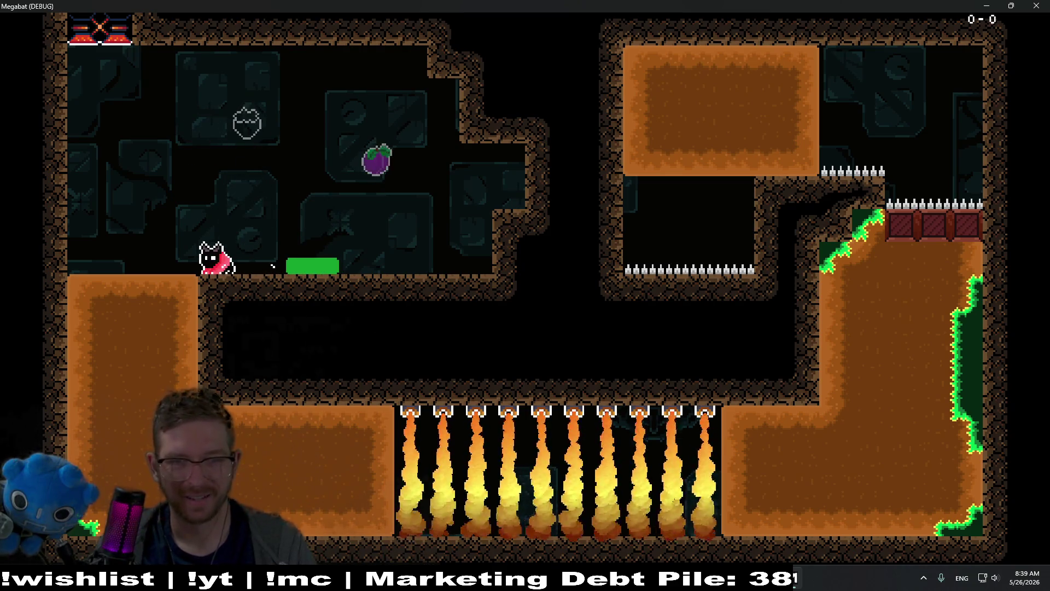
key(Right)
- Close the game and duplicate the bounce platform into four copies along the lower floor
click(1040, 4)
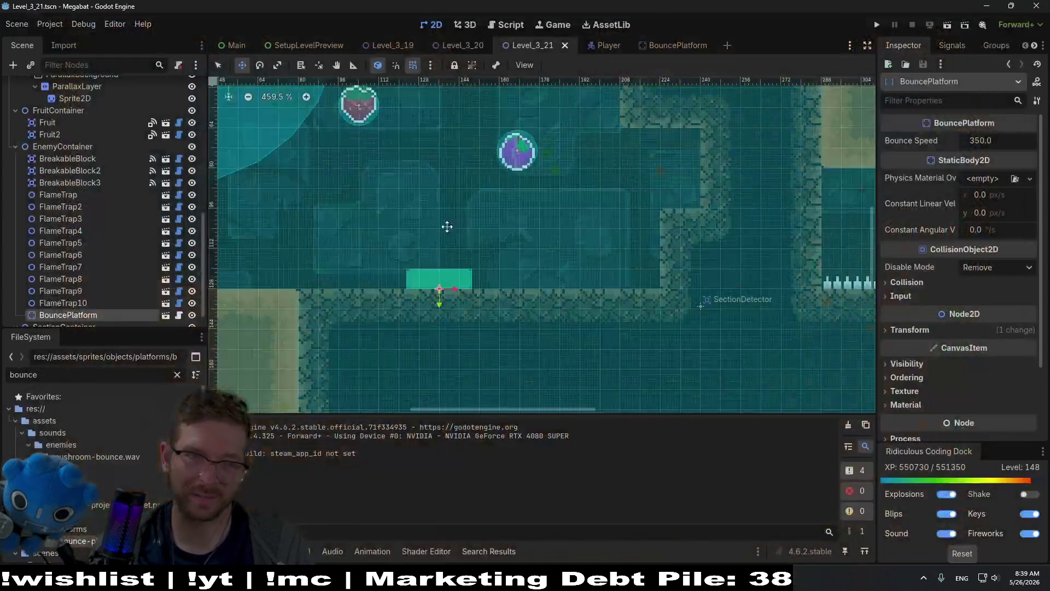
scroll(446, 266, down, 3)
scroll(469, 262, up, 3)
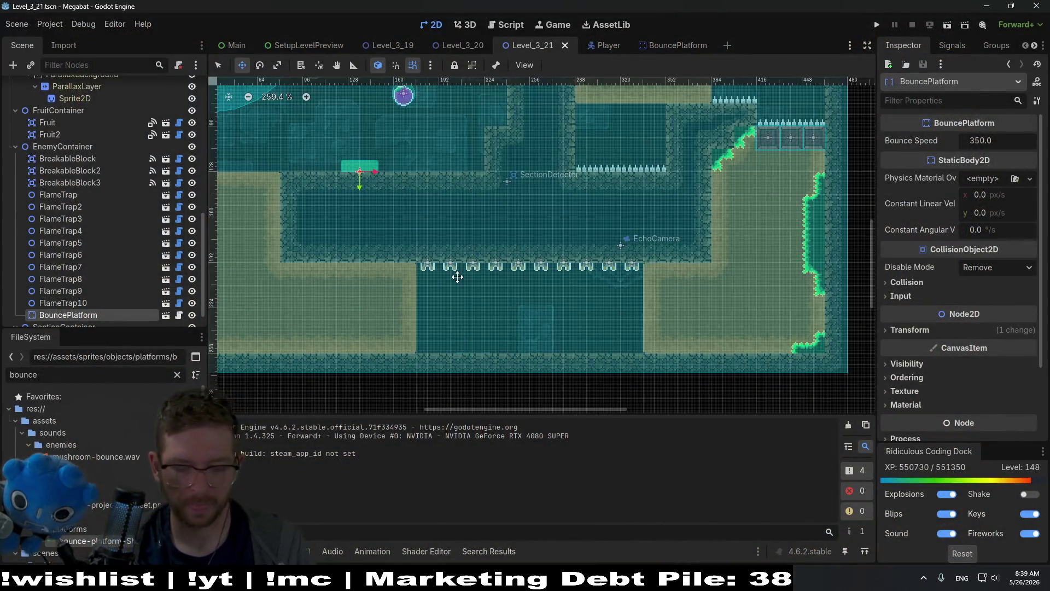
key(ctrl+d)
scroll(504, 354, up, 3)
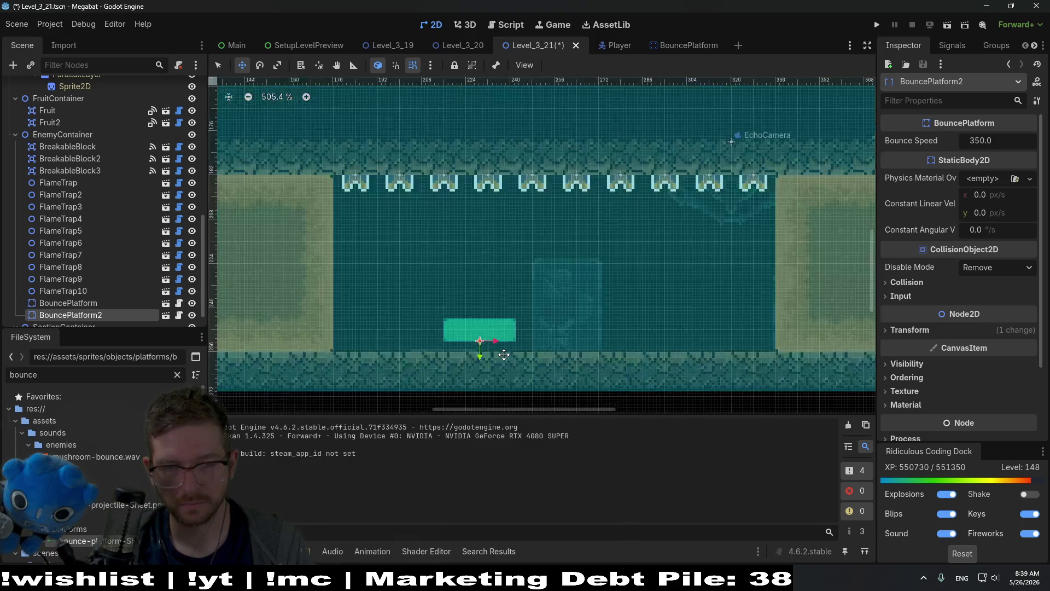
mouse_move(495, 358)
mouse_down()
mouse_move(547, 359)
mouse_move(445, 360)
mouse_up()
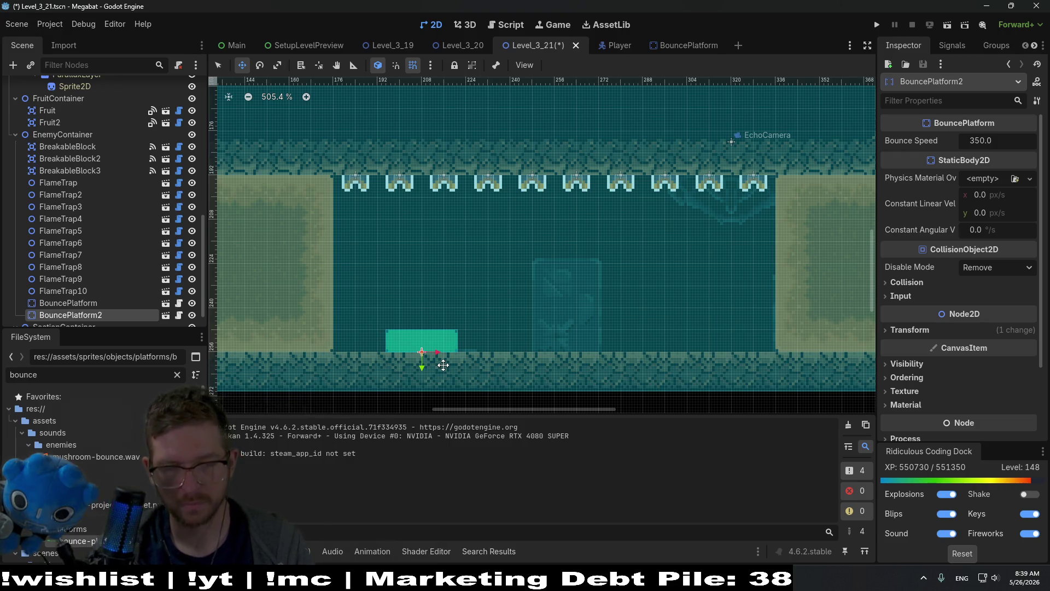
key(ctrl+d)
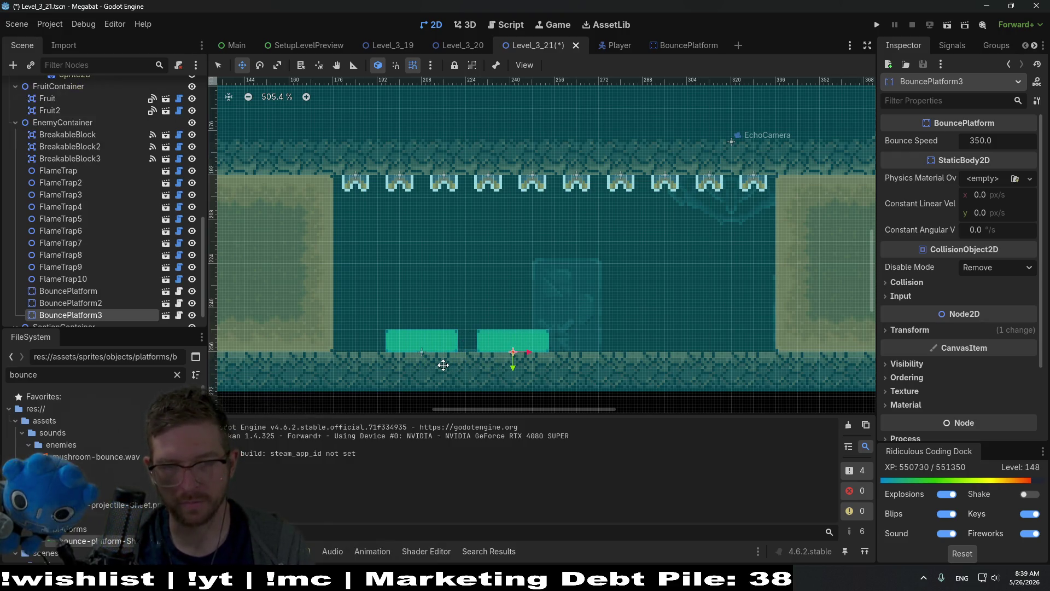
key(ctrl+d)
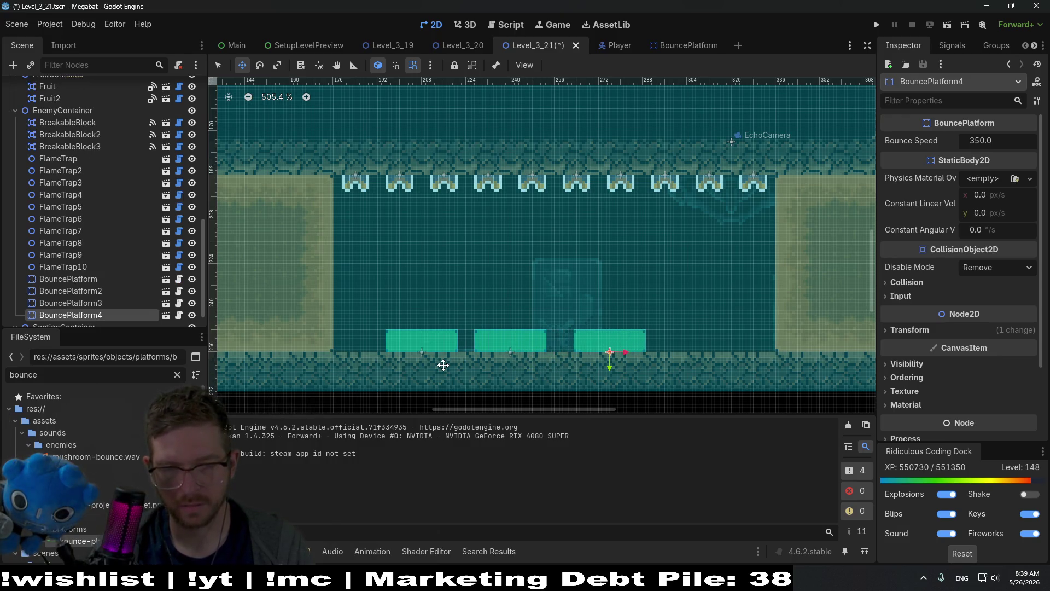
key(ctrl+d)
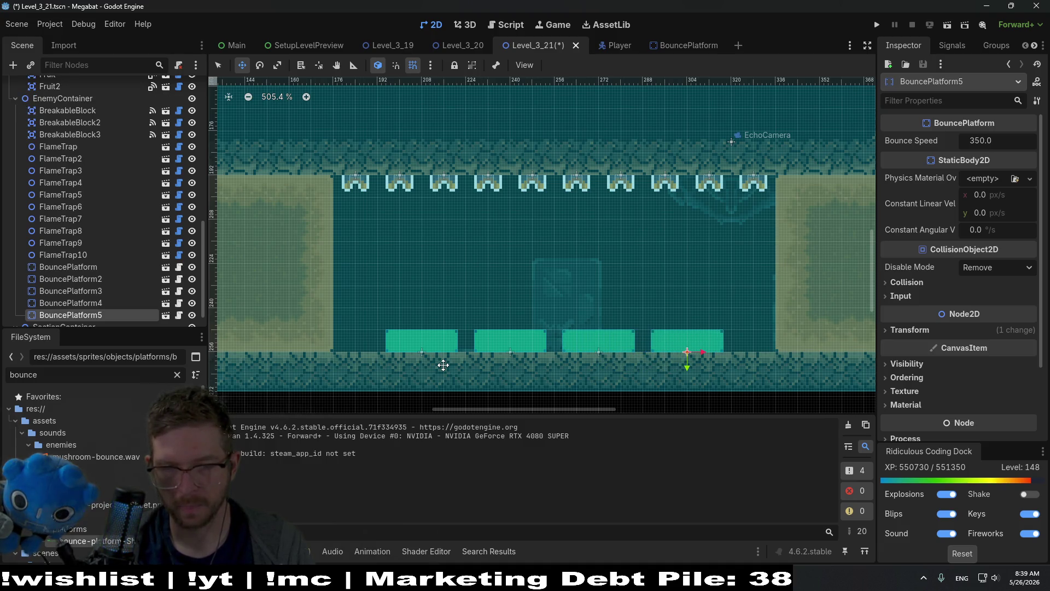
scroll(442, 365, down, 6)
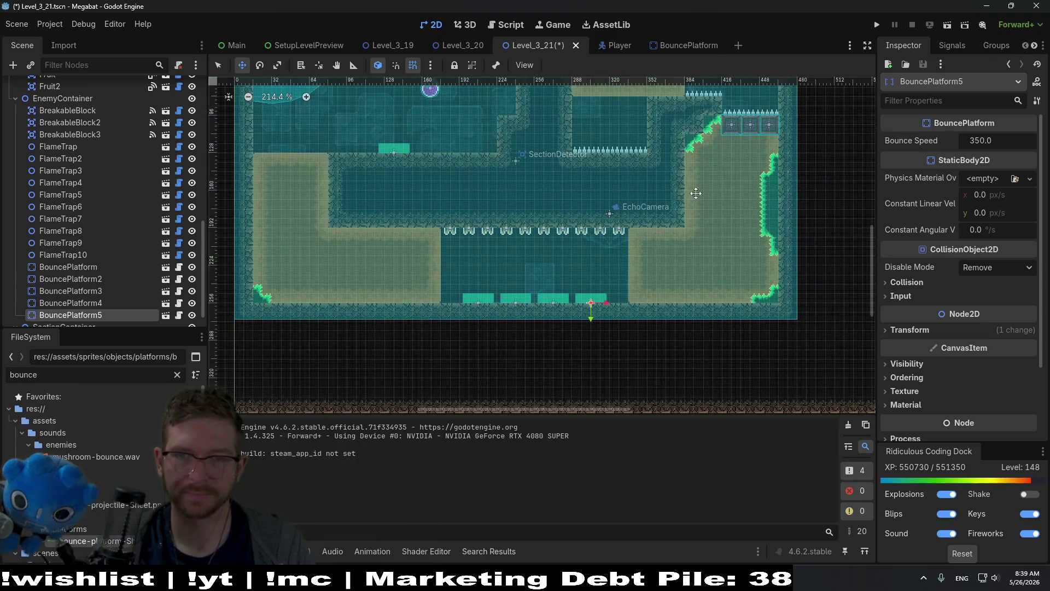
- Add two platforms rotated 270° on the upper-right wall and save the level
key(ctrl+d)
mouse_move(556, 395)
mouse_down()
mouse_move(717, 148)
mouse_move(715, 179)
mouse_up()
click(935, 331)
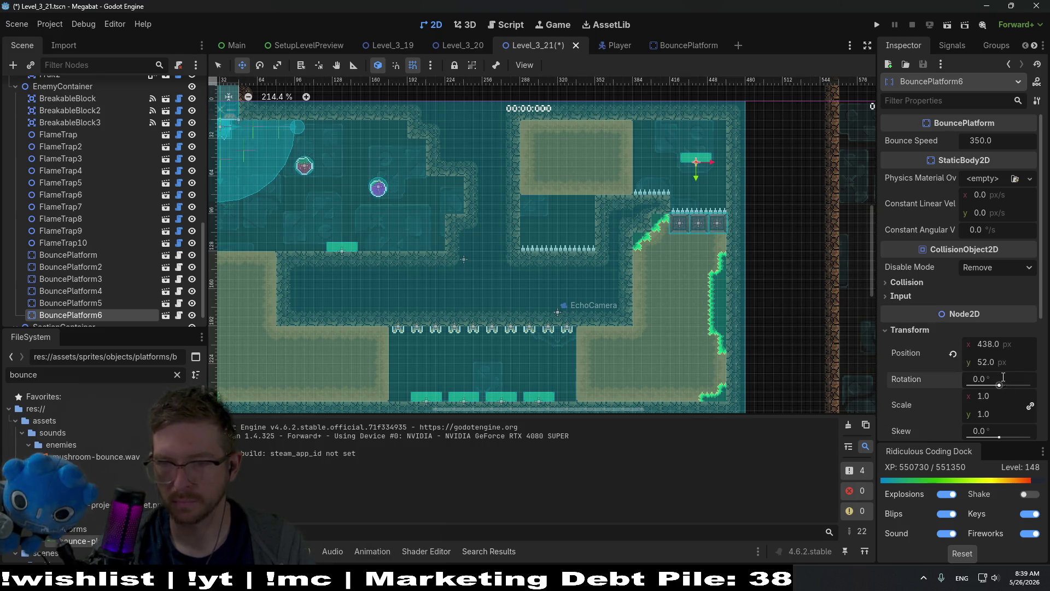
text(70)
key(Return)
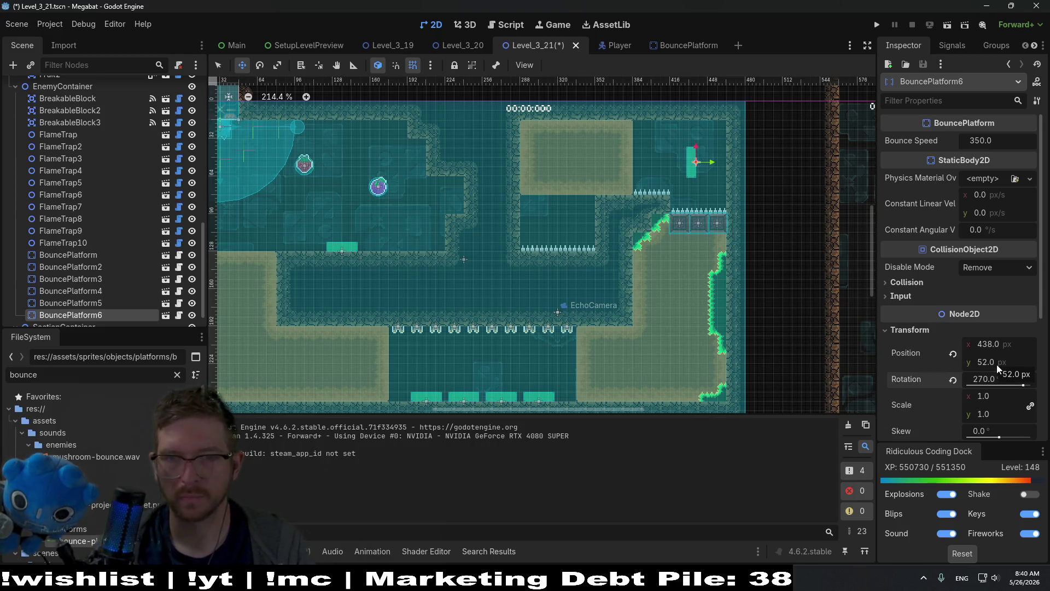
scroll(680, 169, up, 5)
drag(601, 265, 660, 257)
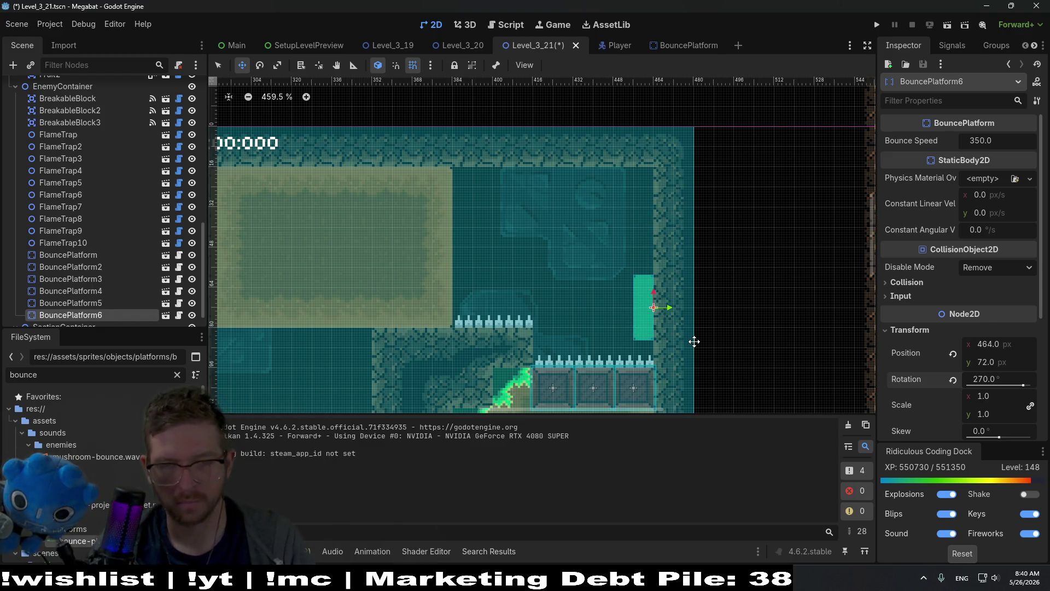
key(ctrl+d)
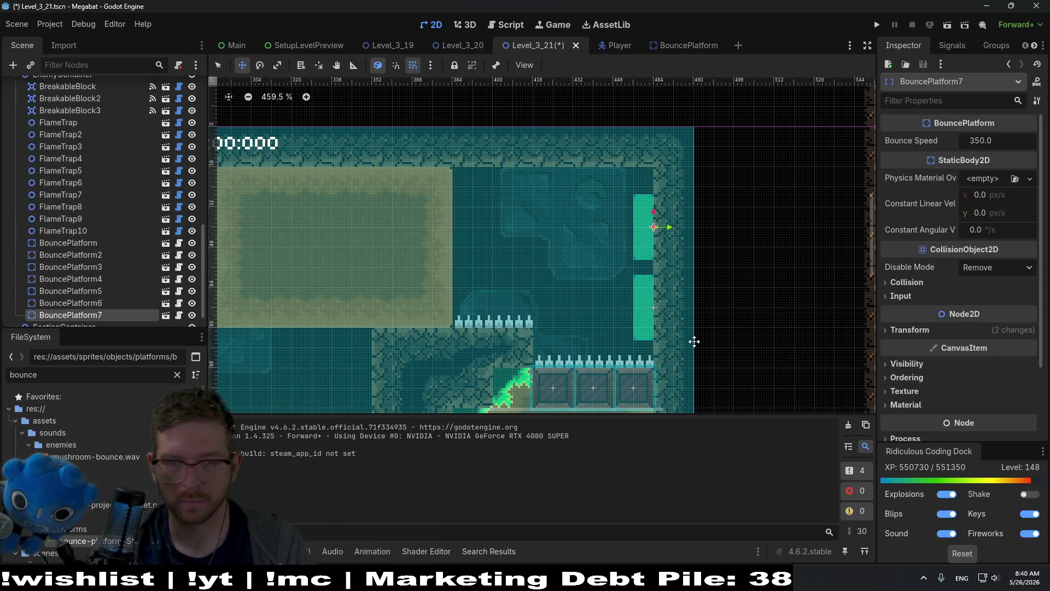
key(ctrl+s)
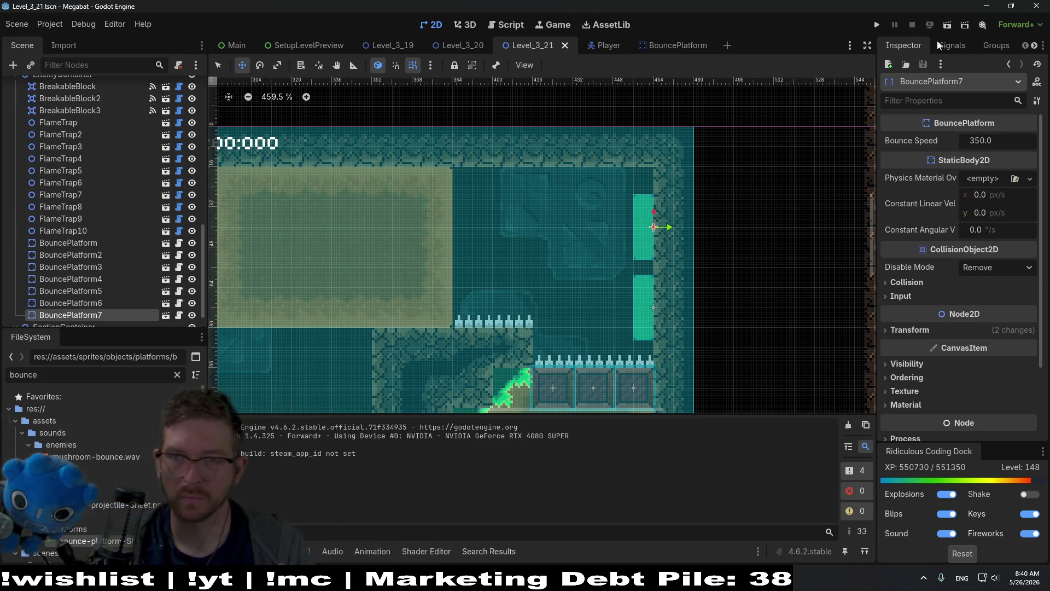
- Run the level, fly the bat across the bounce pads, then stop it and return to BouncePlatform.gd
click(947, 27)
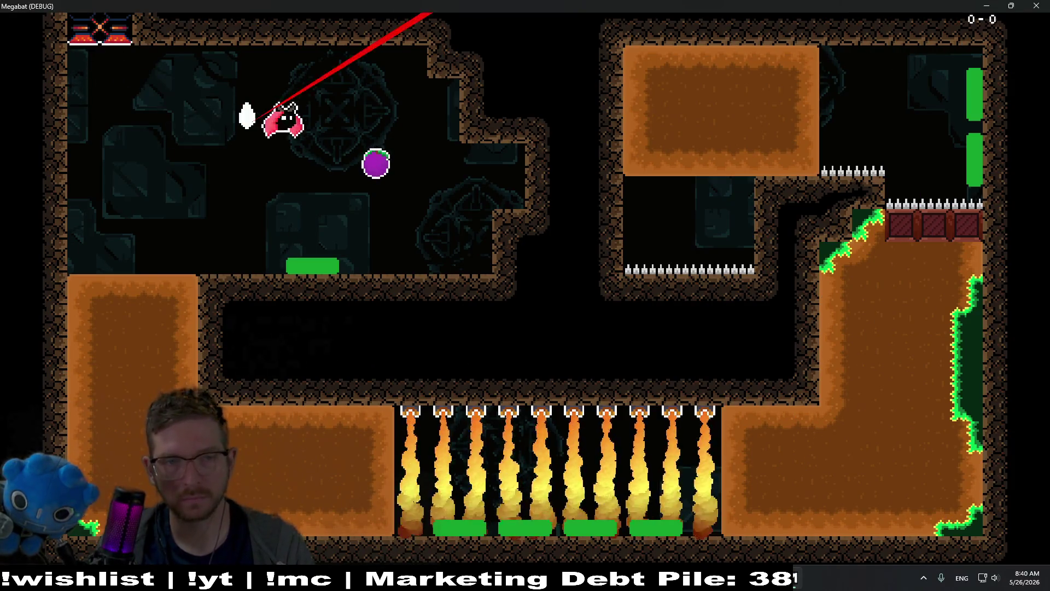
key(Left)
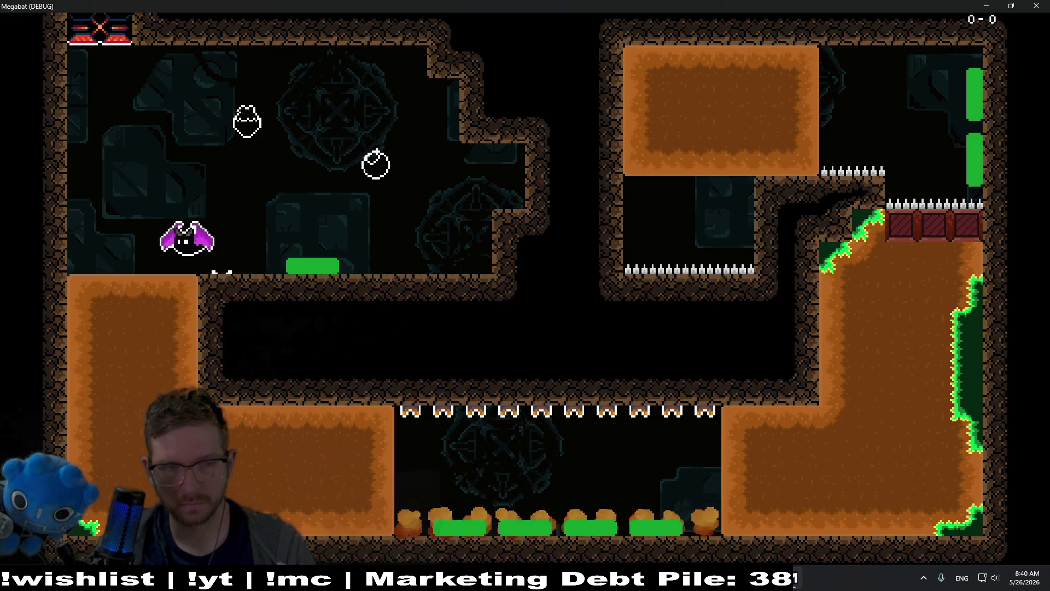
key(Right)
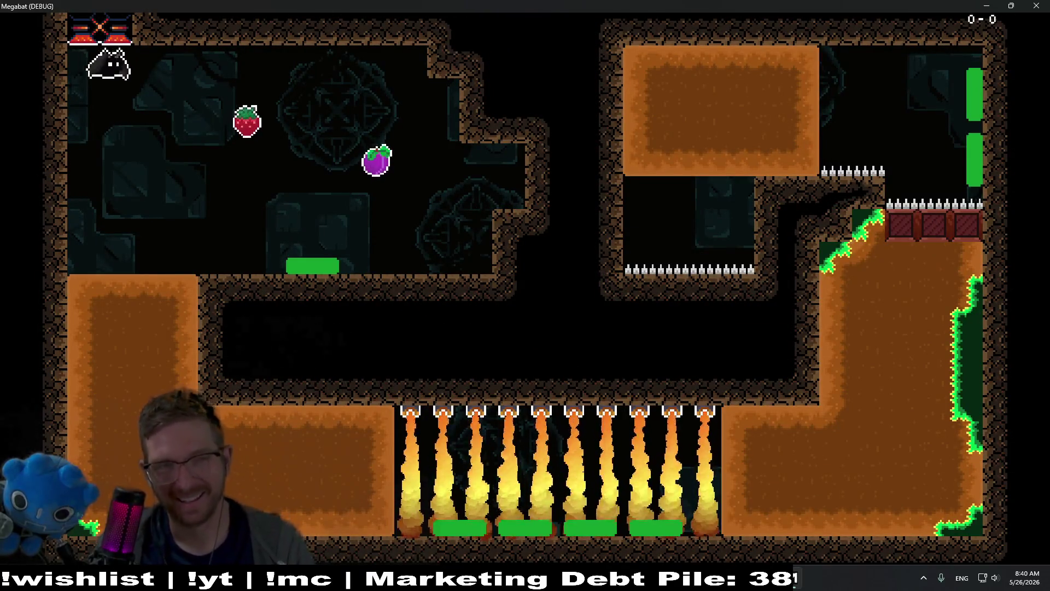
key(Right)
key(Left)
key(Right)
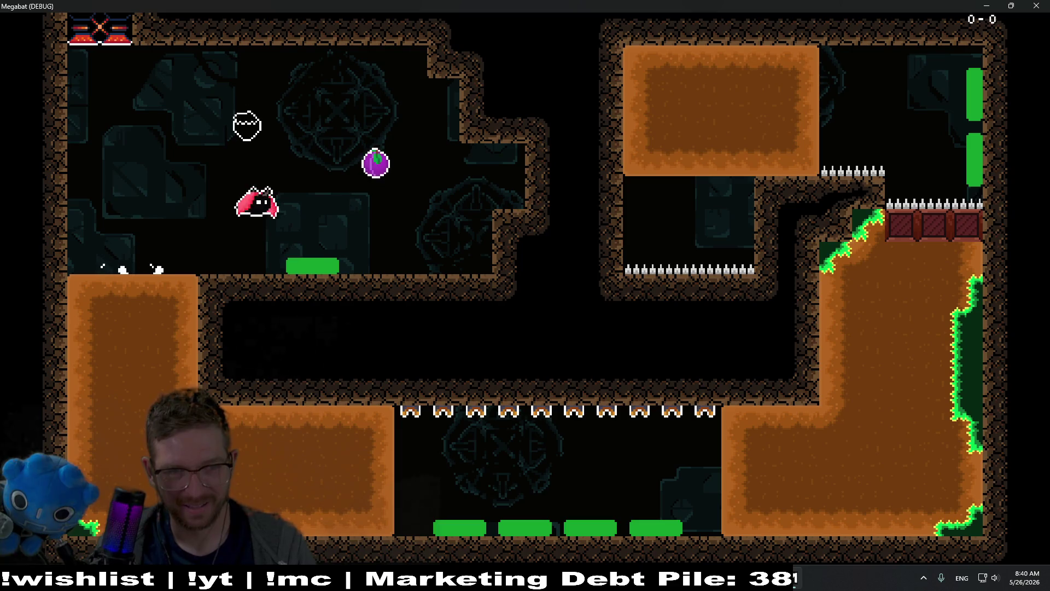
key(Left)
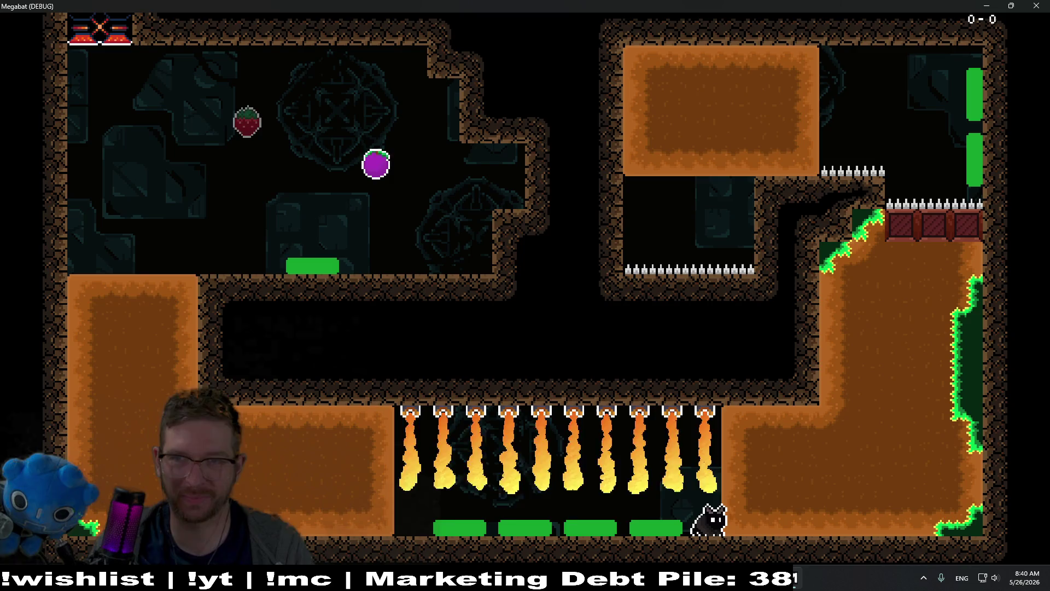
key(F8)
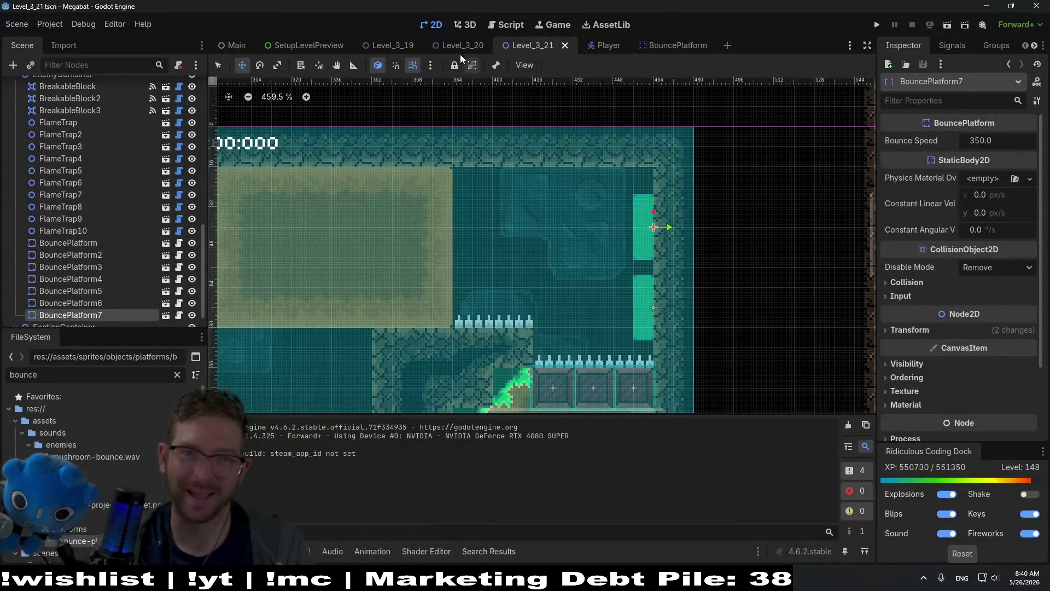
click(507, 26)
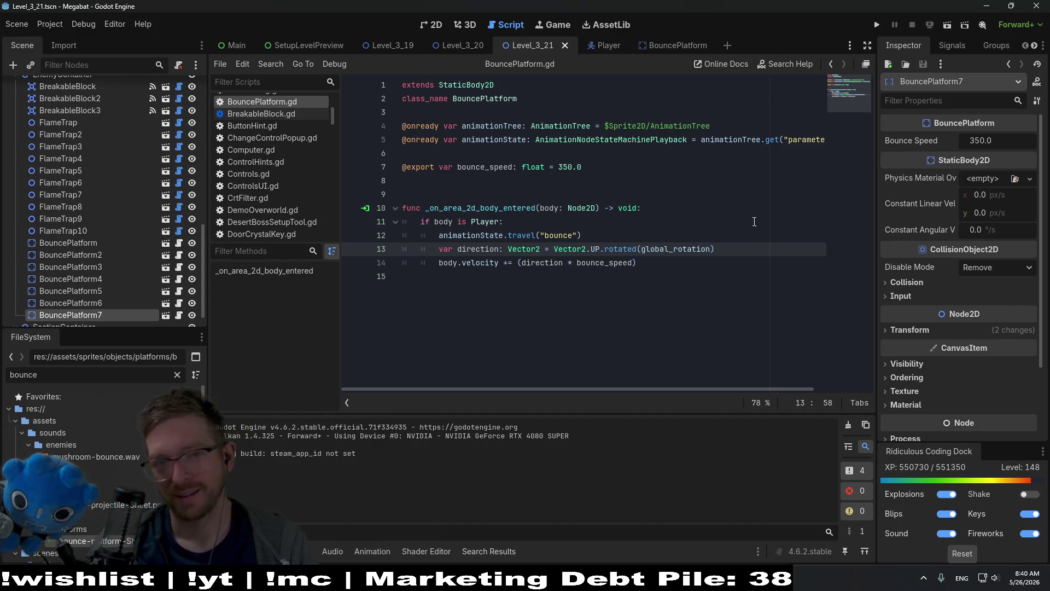
- Try commenting out the direction and velocity lines, then undo it
click(656, 267)
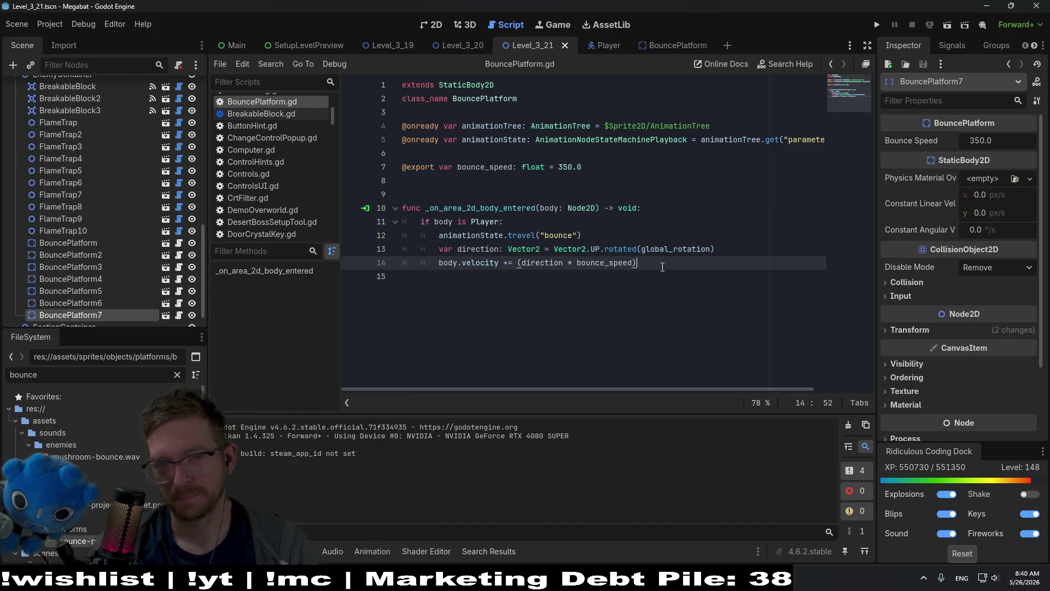
drag(663, 267, 620, 252)
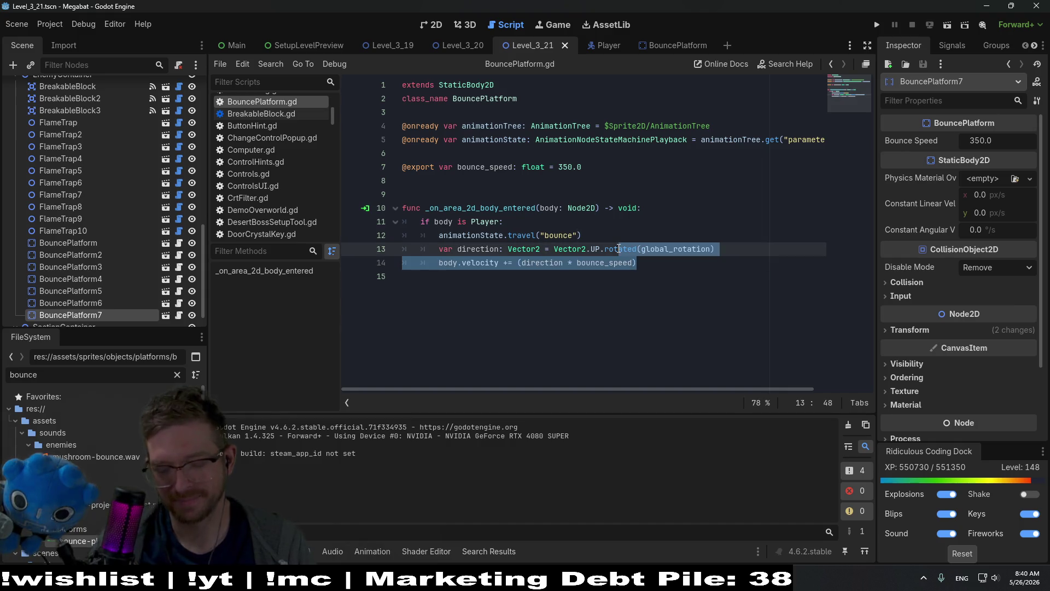
key(ctrl+k)
key(ctrl+z)
click(643, 261)
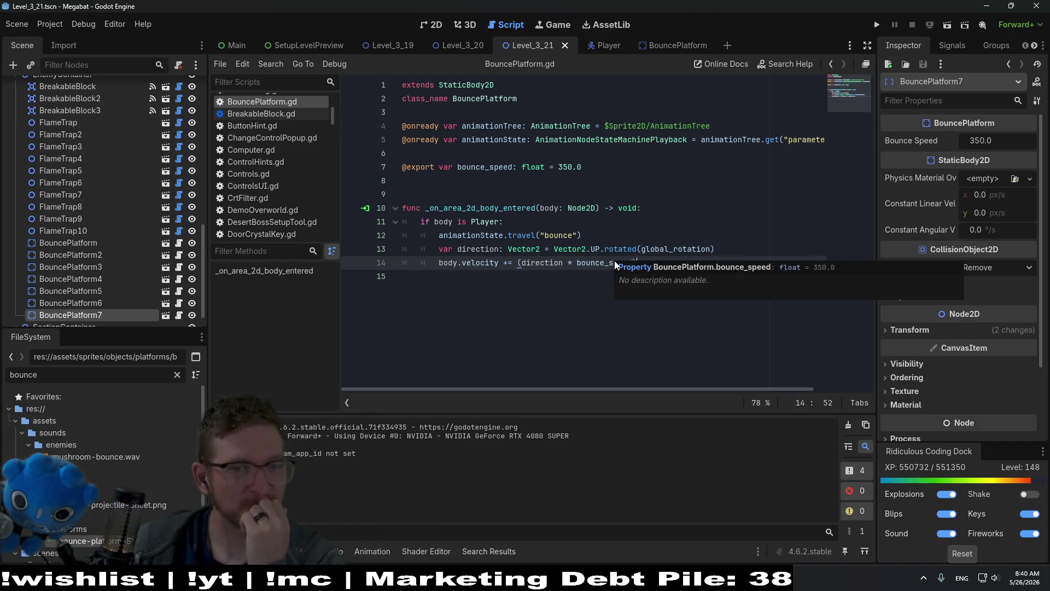
- Add print(direction) after the direction line, fixing the typo, and save
click(739, 249)
key(Return)
text(print(direciton)
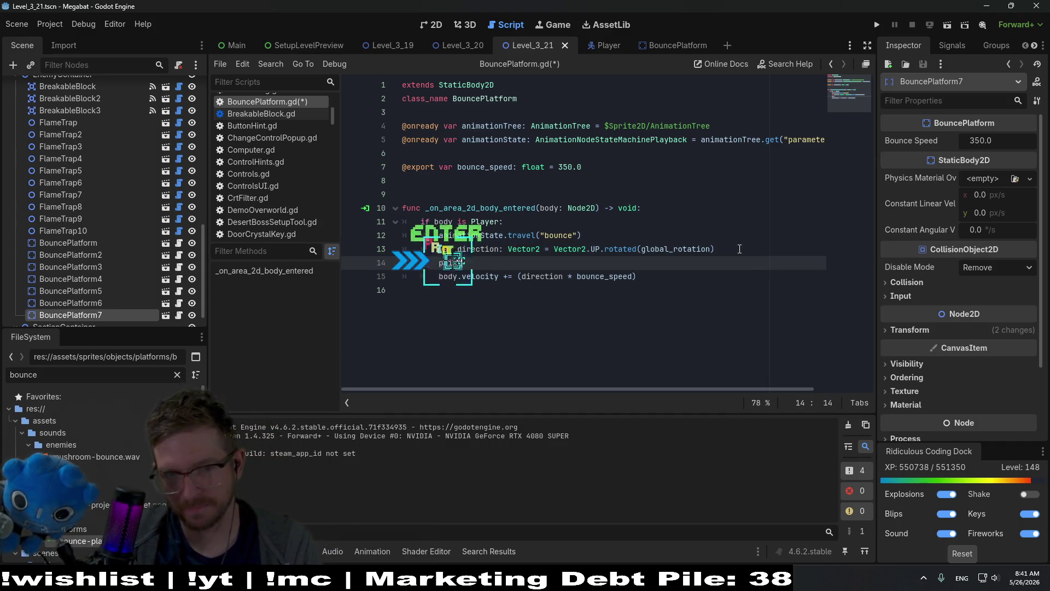
key(BackSpace)
key(BackSpace)
key(BackSpace)
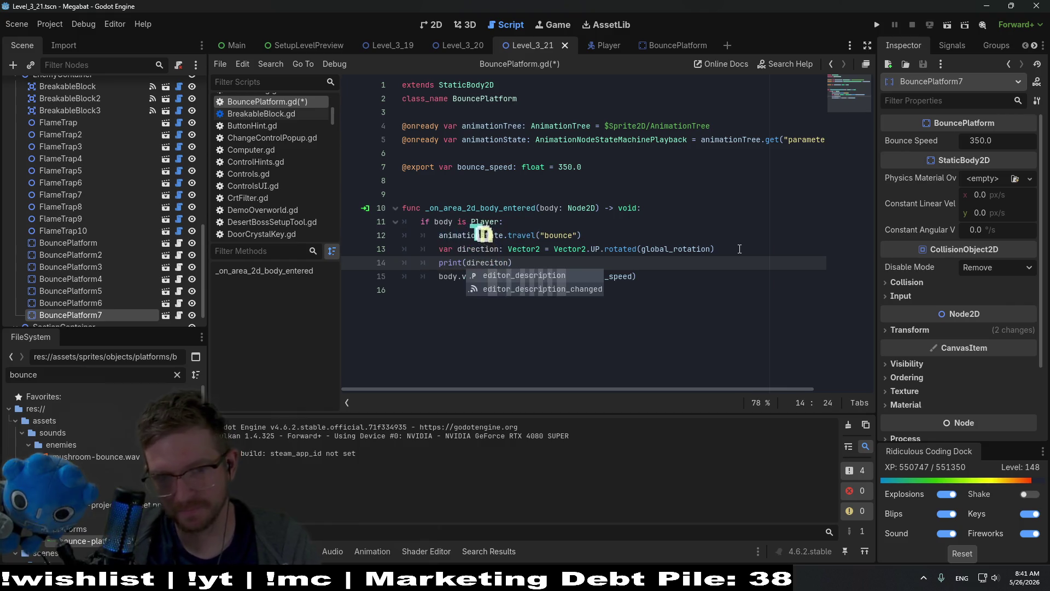
text(tion)
key(ctrl+s)
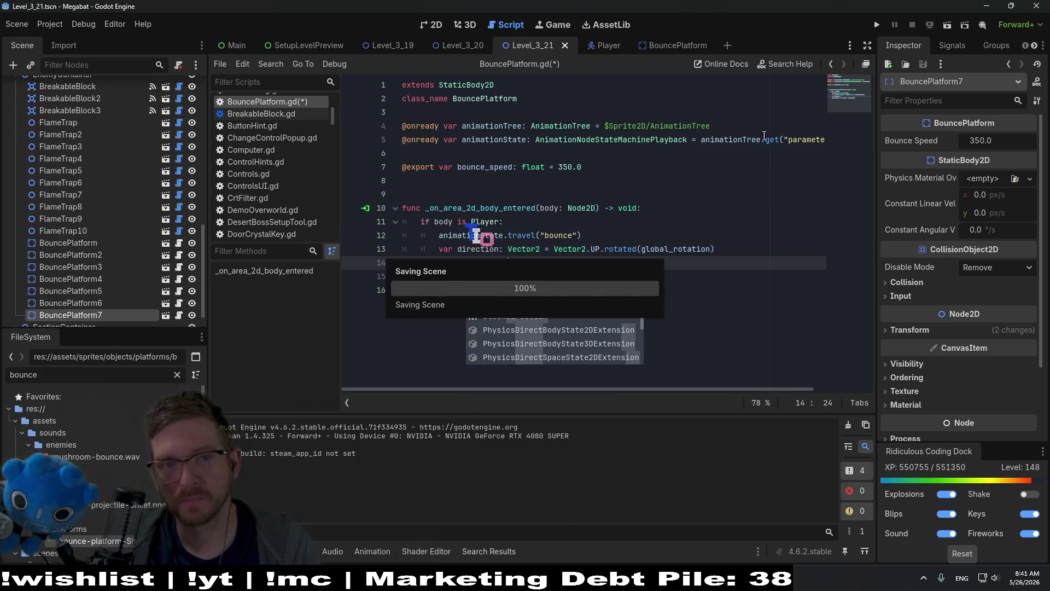
- Run Level_3_21, enlarge the game window, bounce on the pads to log (0.0, -1.0), then close it
click(426, 26)
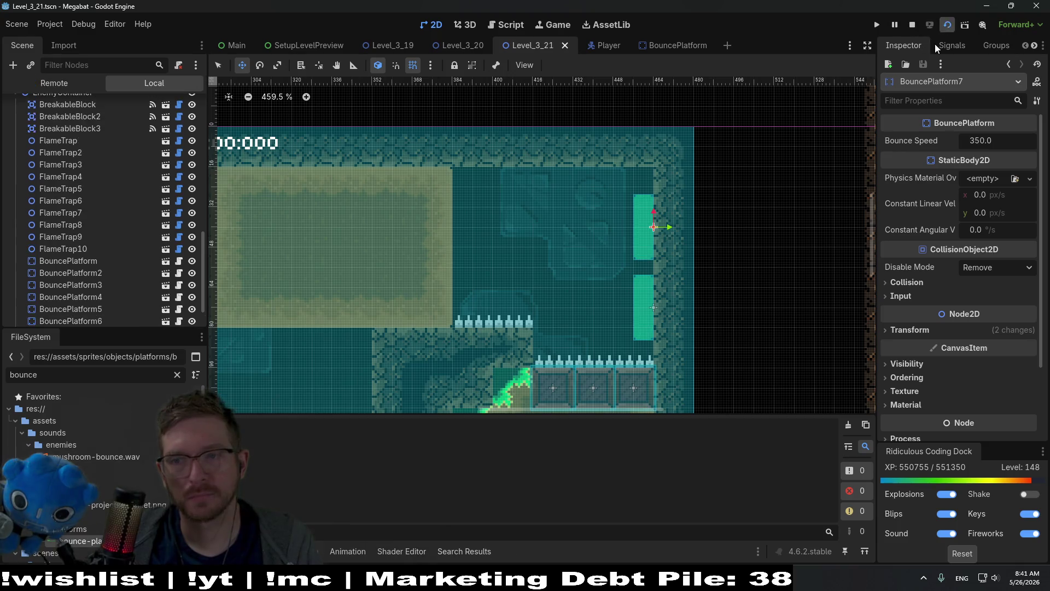
click(948, 25)
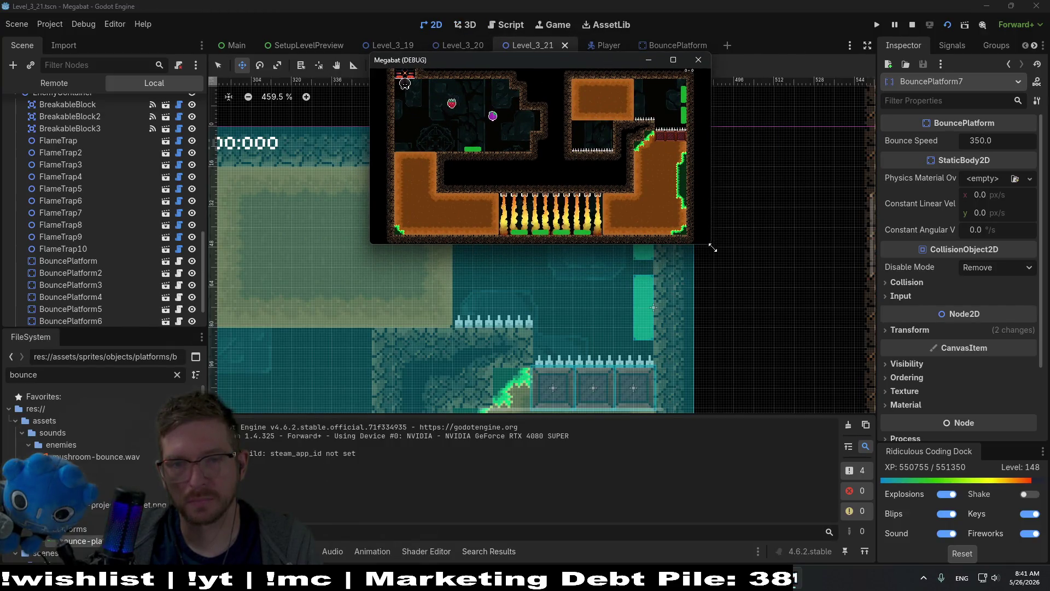
drag(711, 244, 902, 408)
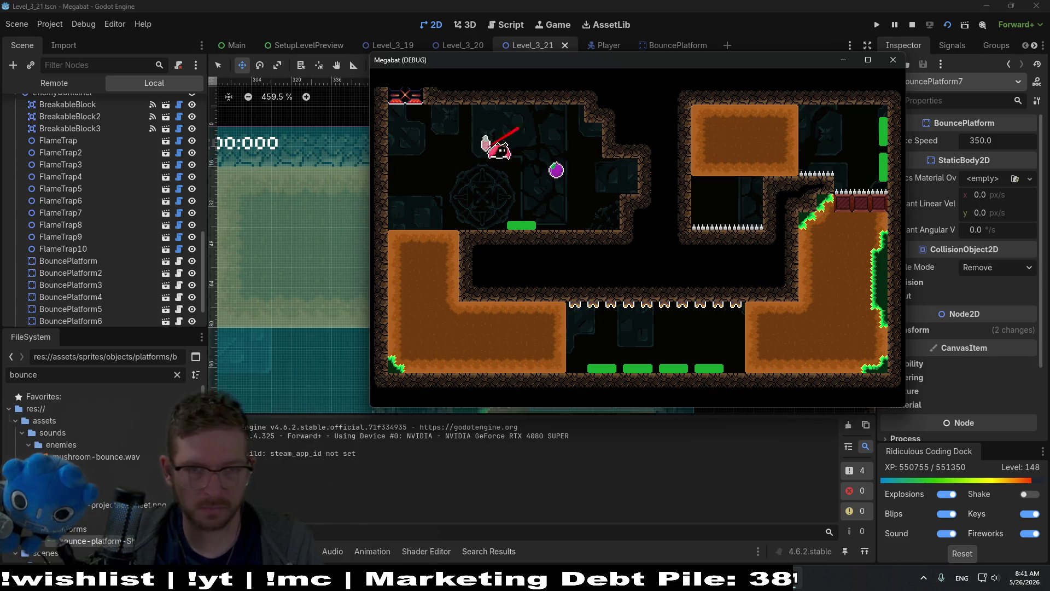
key(Left)
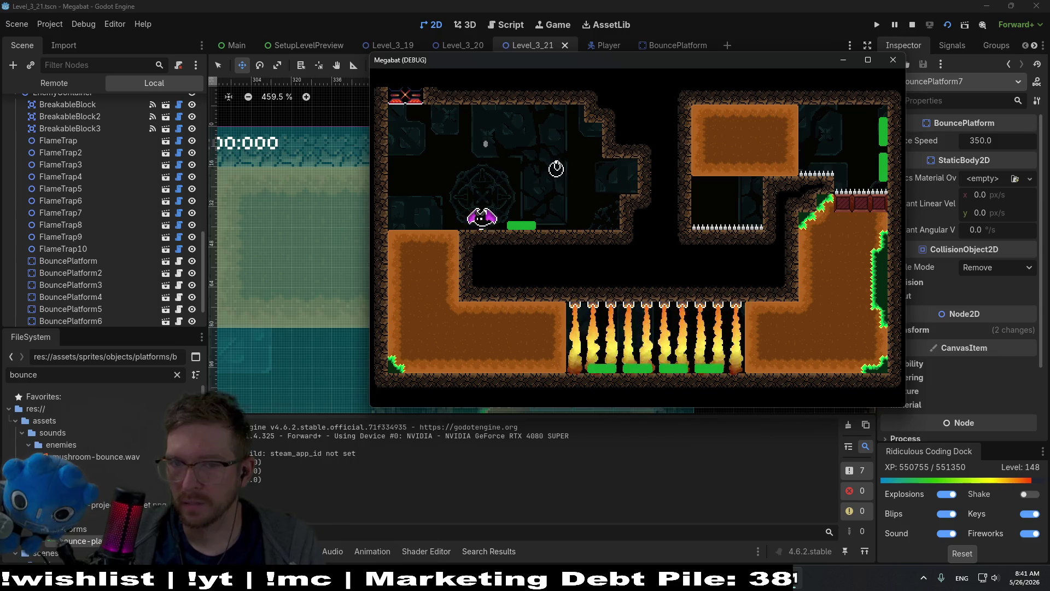
key(Right)
key(Left)
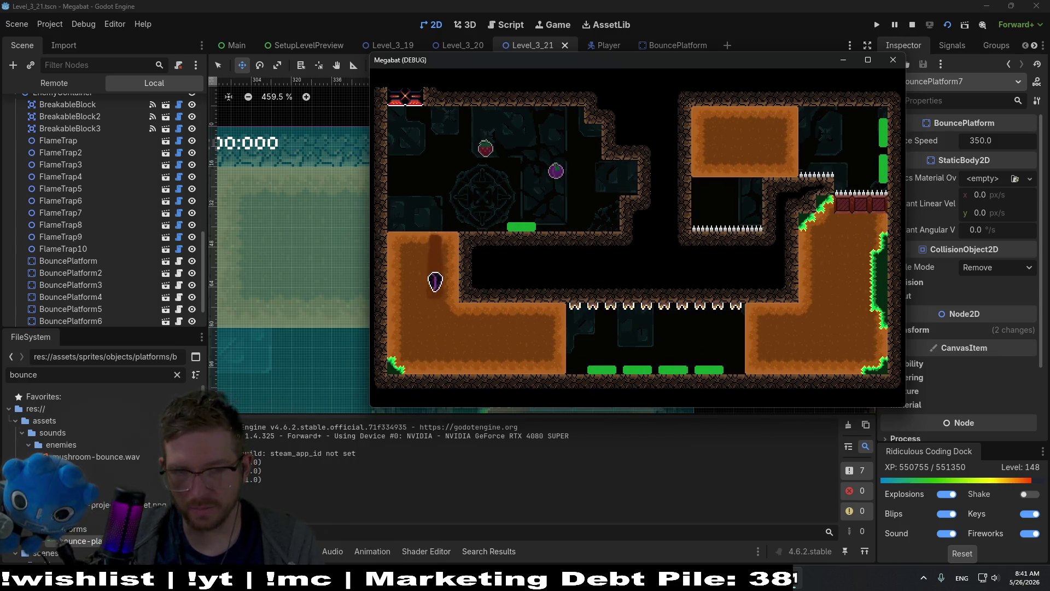
key(Right)
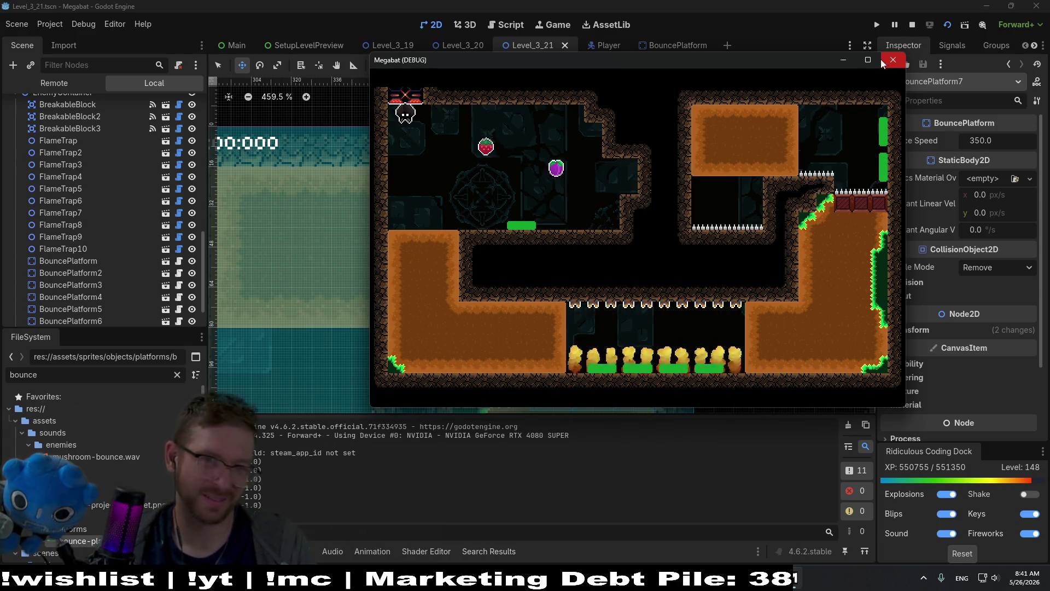
click(882, 60)
- Insert body.move_and_slide() on a new line after the velocity boost in BouncePlatform.gd and save
click(497, 28)
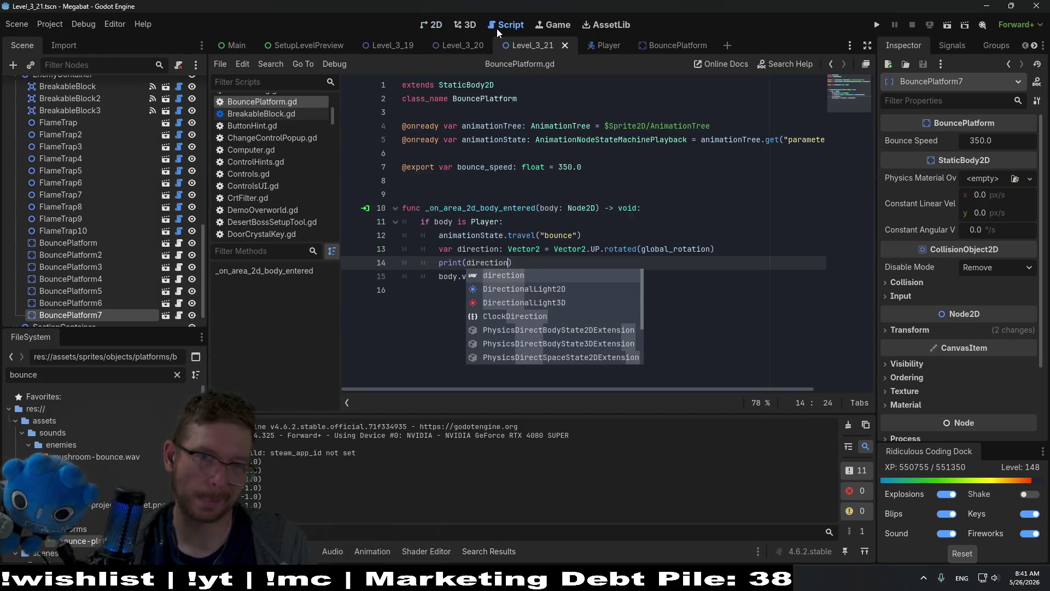
key(Escape)
key(Up)
key(Up)
key(Up)
click(650, 276)
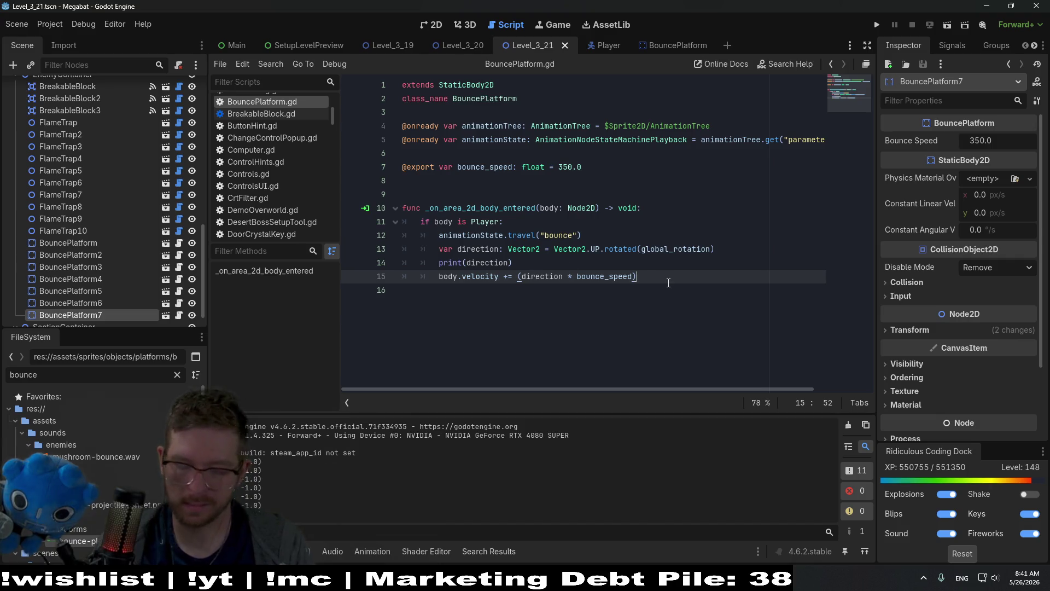
key(Return)
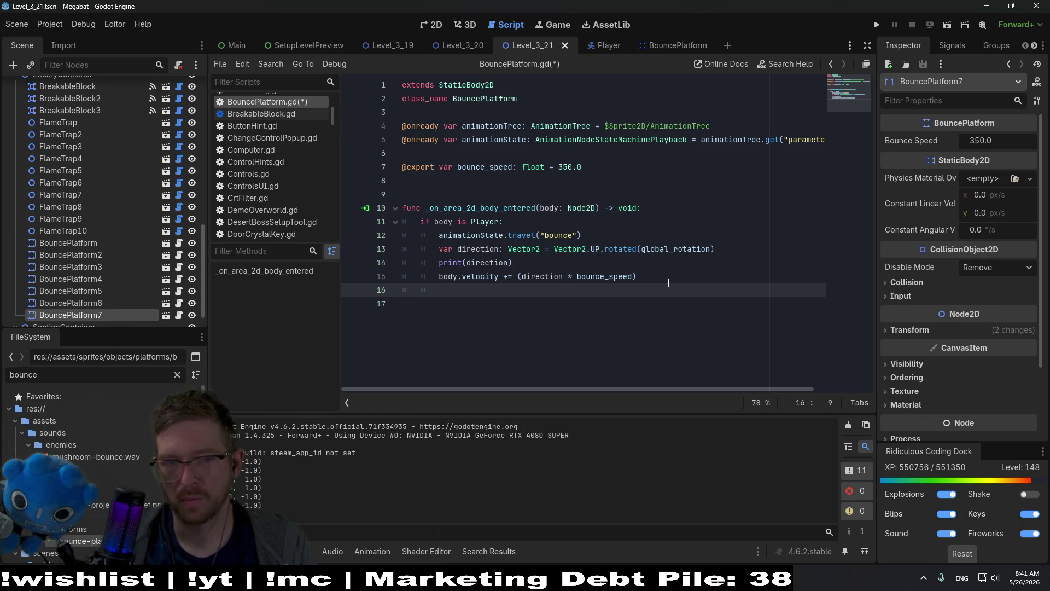
text(body.mov)
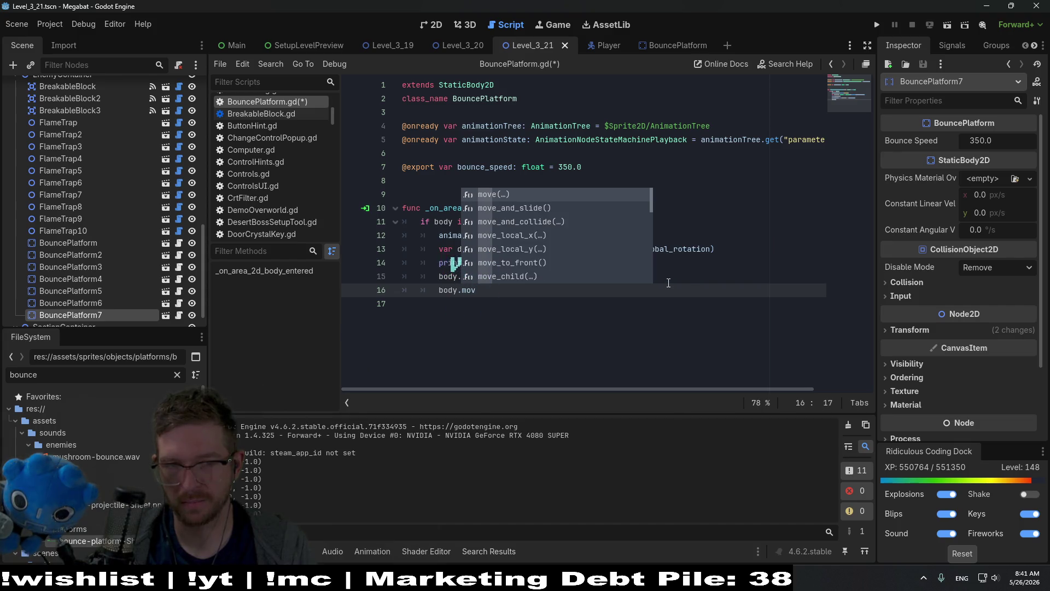
key(Down)
key(Return)
key(ctrl+s)
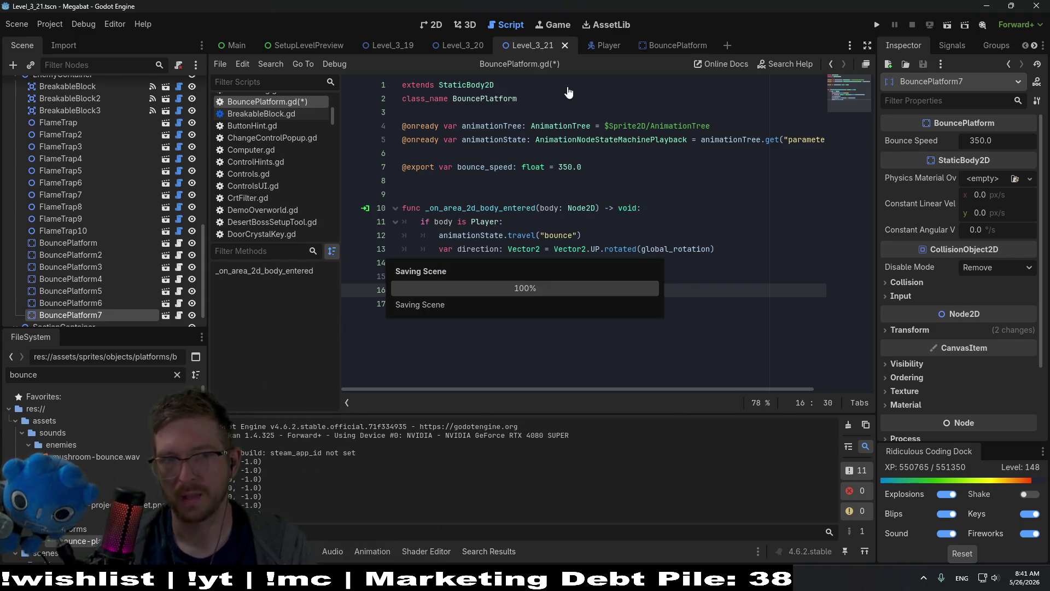
key(ctrl+F1)
- Run Level_3_21, fly the bat over the ledge and through the lower chamber, then stop the game
click(946, 26)
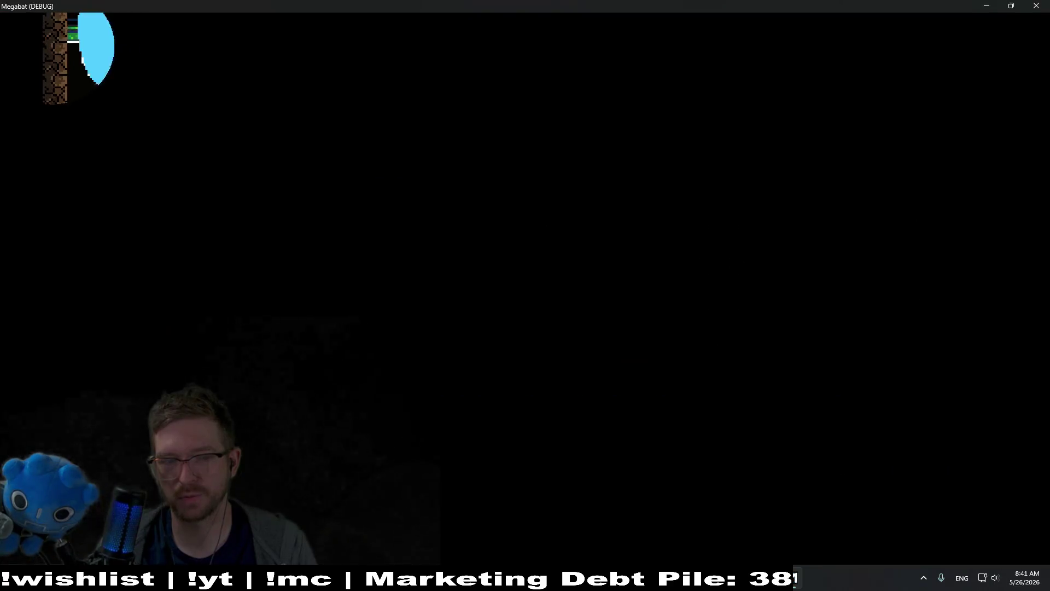
key(Right)
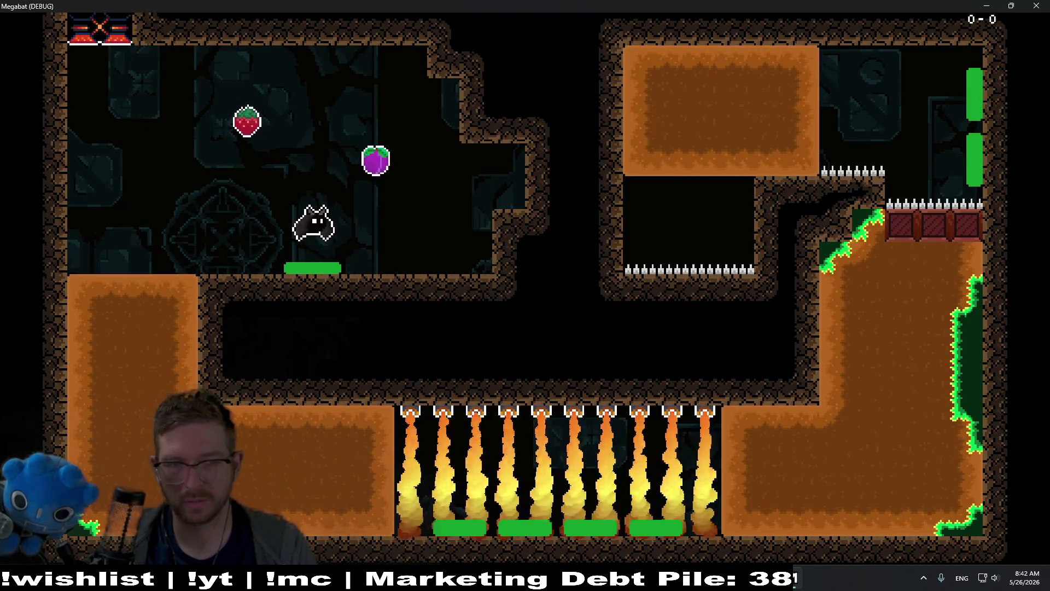
key(Left)
key(space)
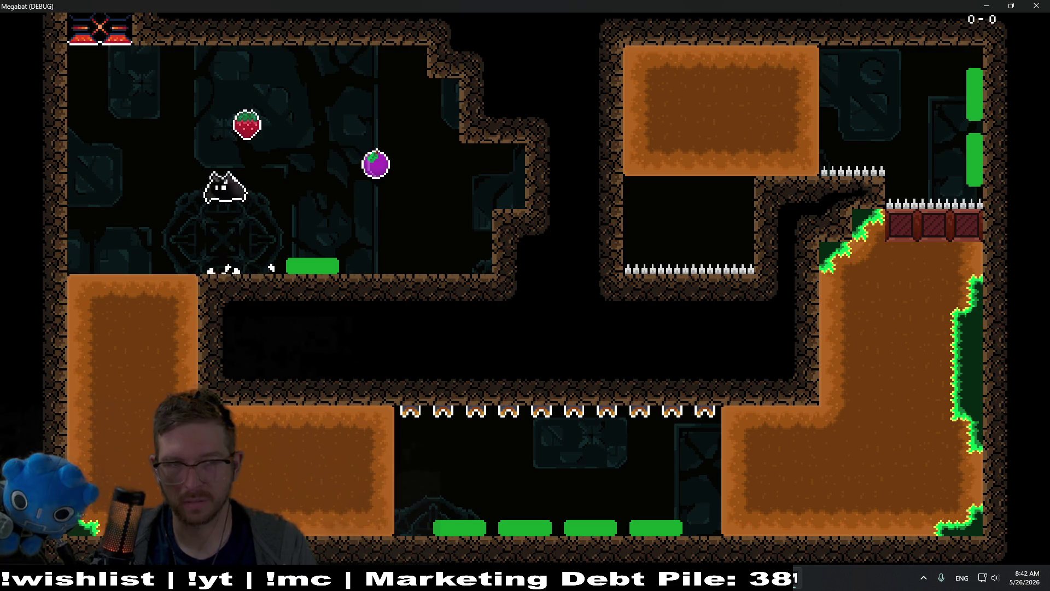
key(Right)
key(Left)
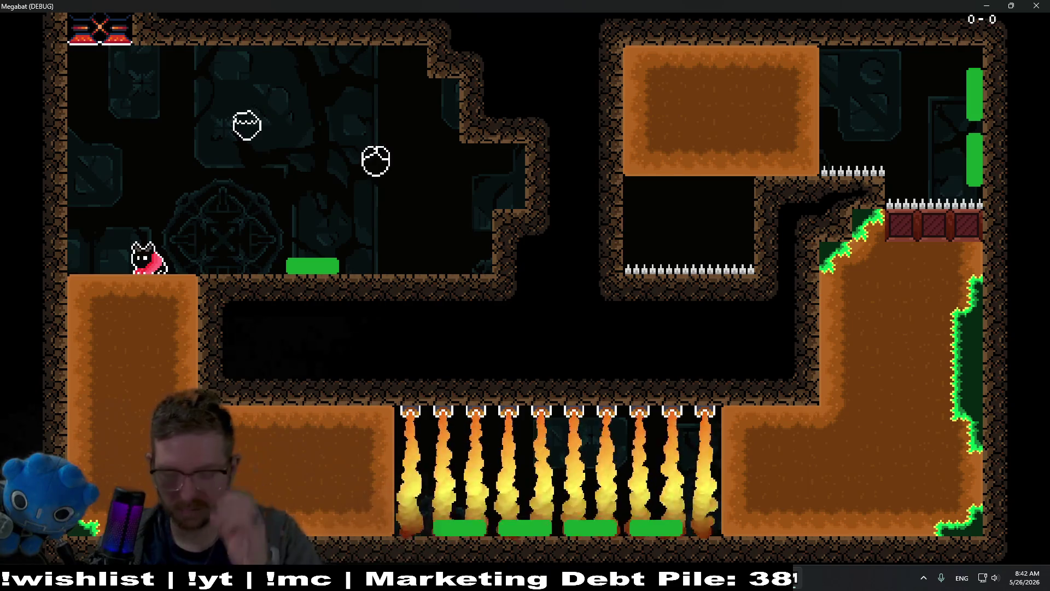
key(Down)
key(Right)
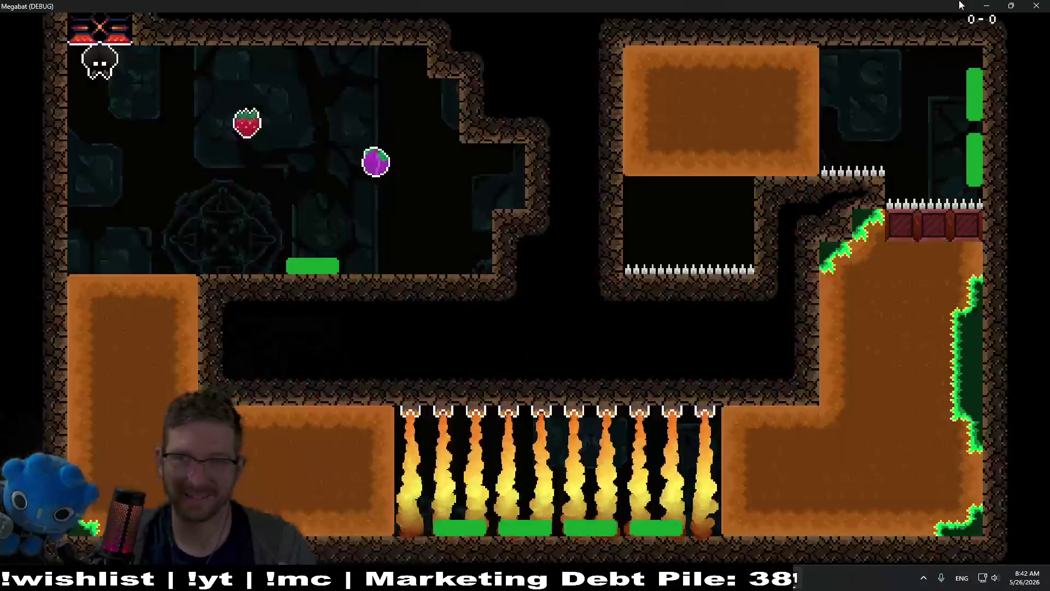
key(F8)
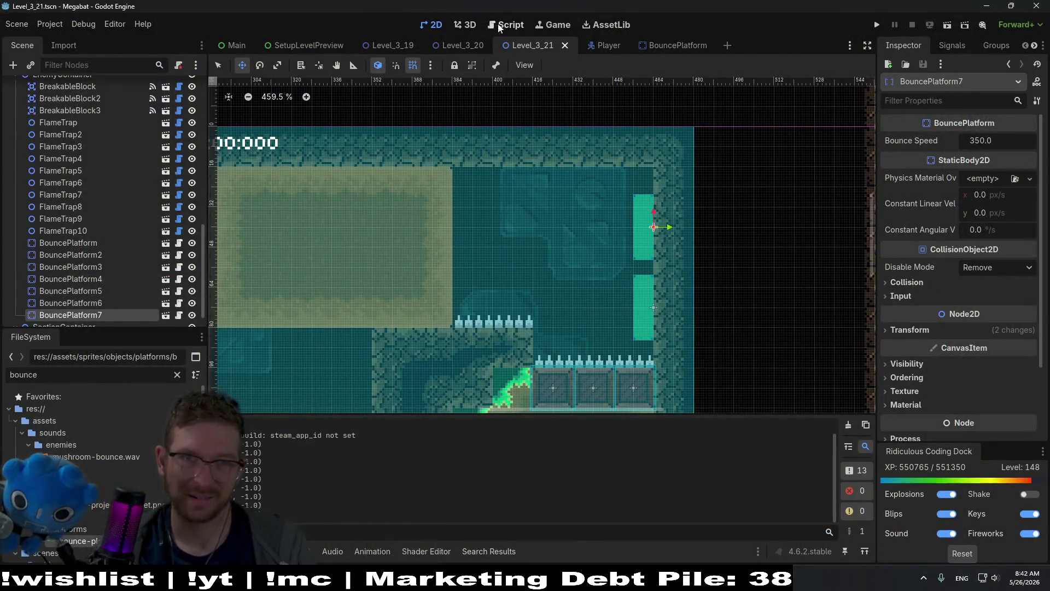
- Replace the move_and_slide line in BouncePlatform.gd with print(body.velocity) and save
click(498, 25)
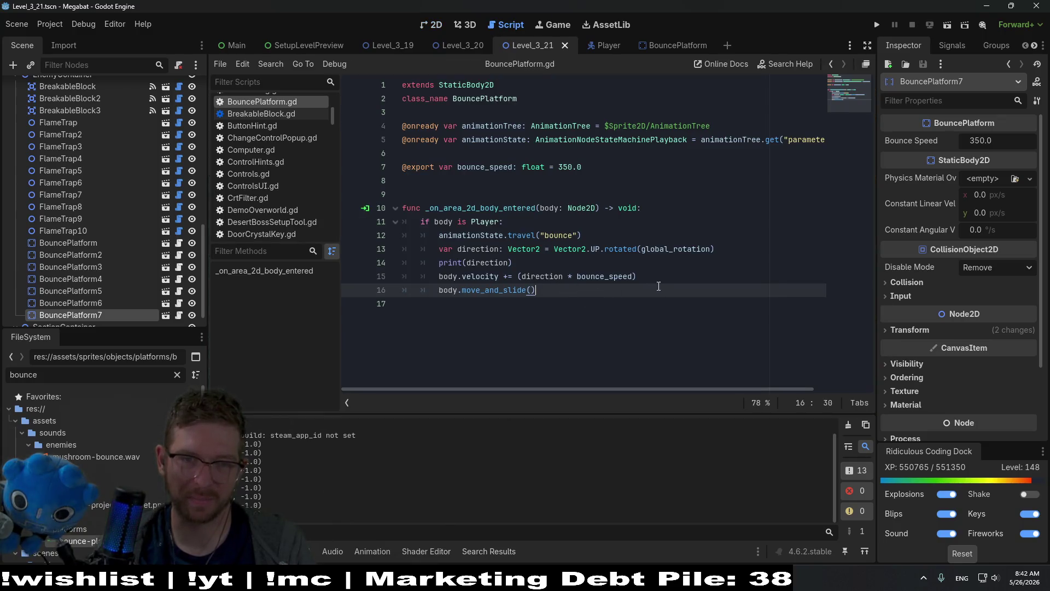
drag(659, 286, 663, 282)
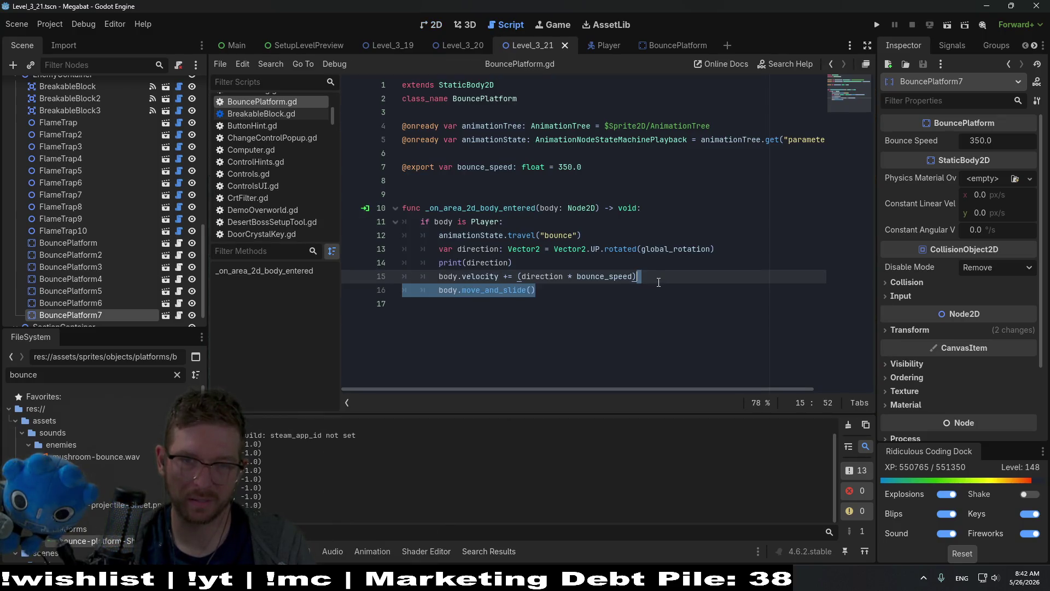
key(Return)
text(print(*)
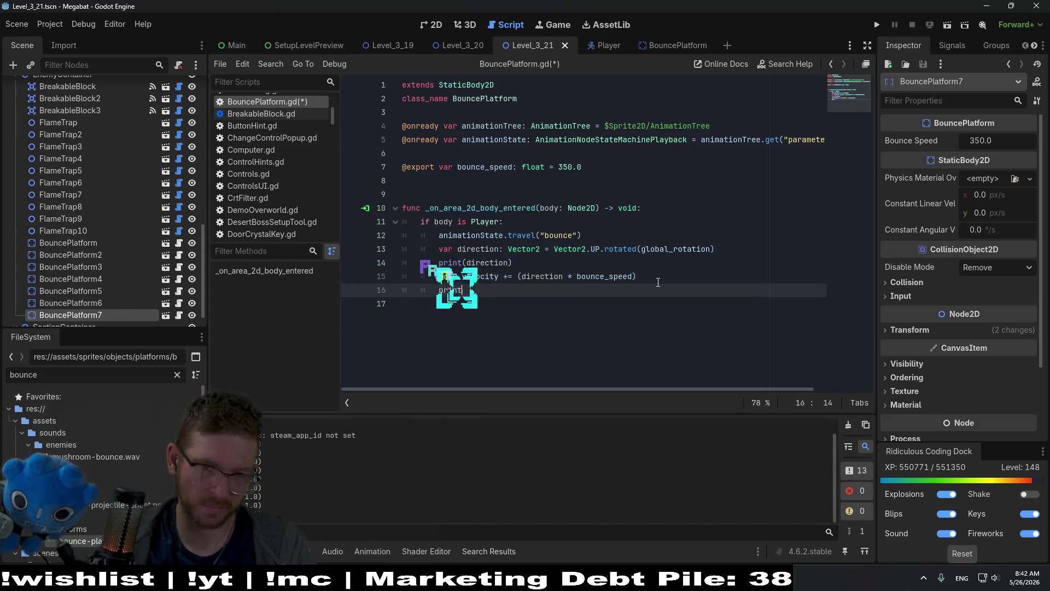
key(BackSpace)
text(body.ve))
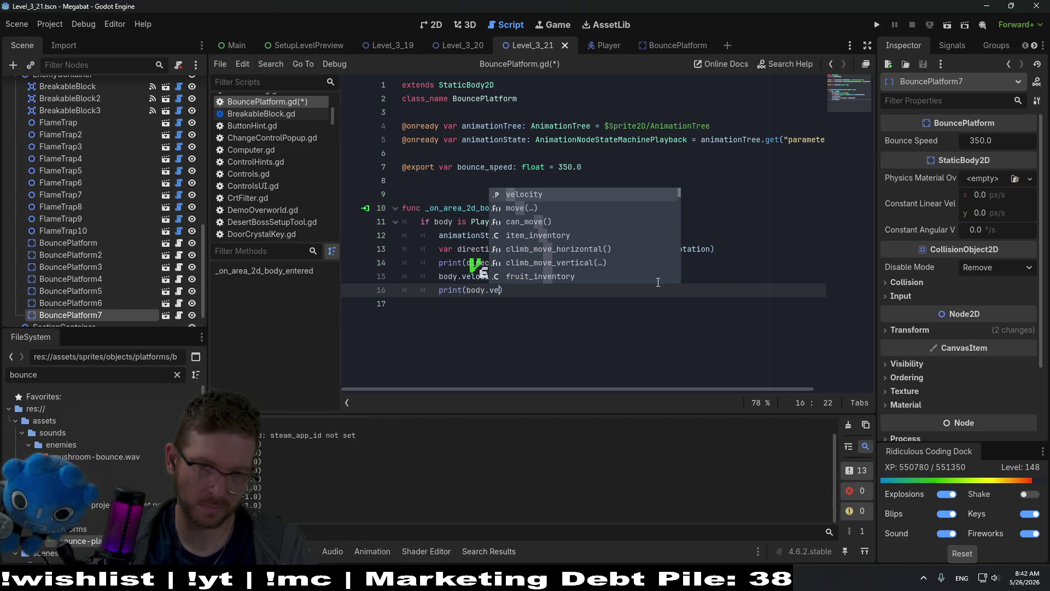
key(Return)
key(ctrl+s)
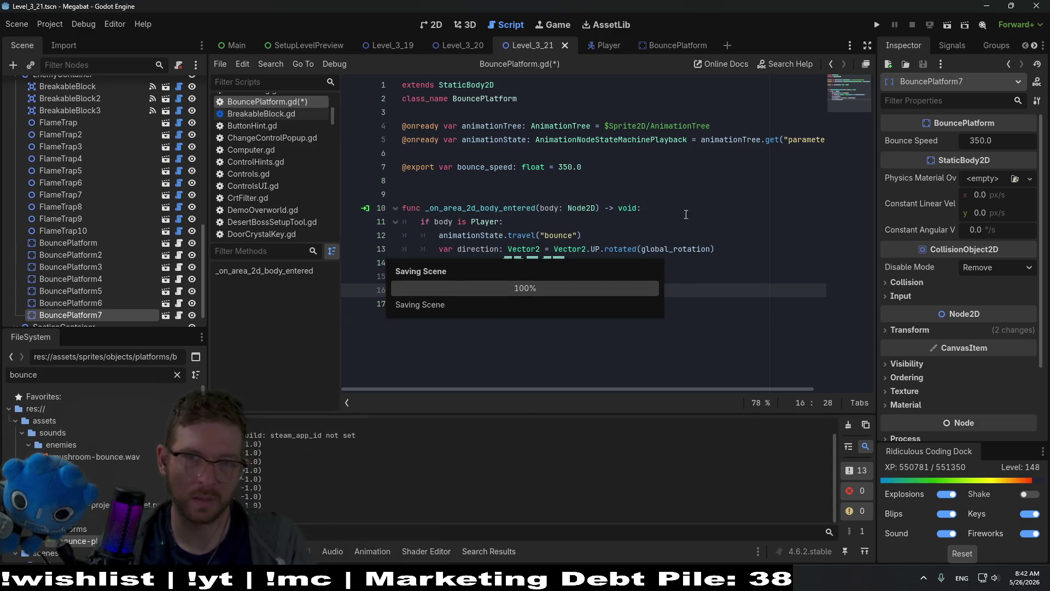
click(950, 29)
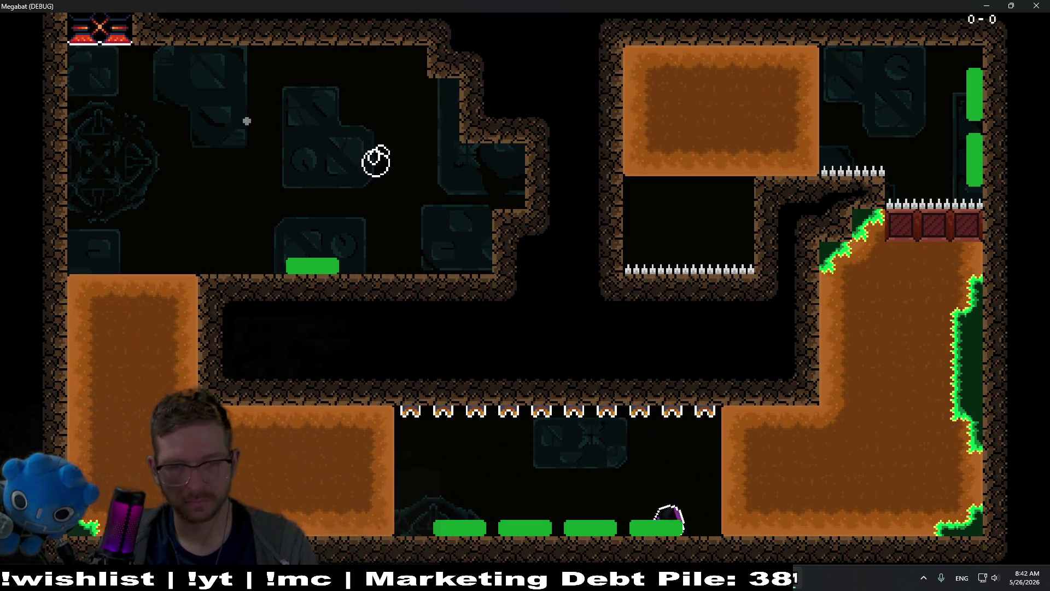
key(F8)
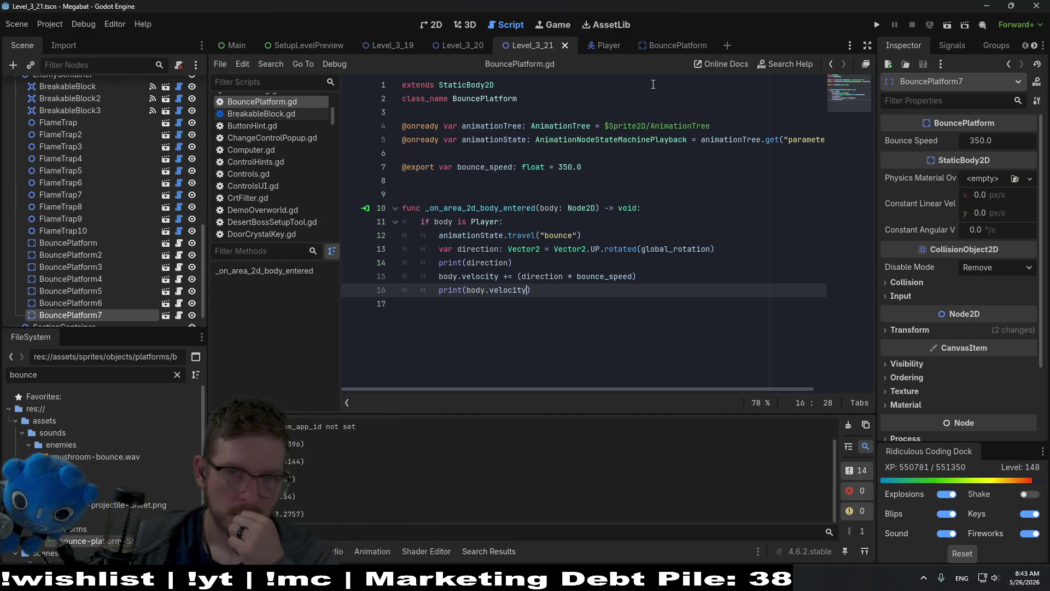
- Switch to the Player scene and start a search in its script
click(596, 44)
click(706, 264)
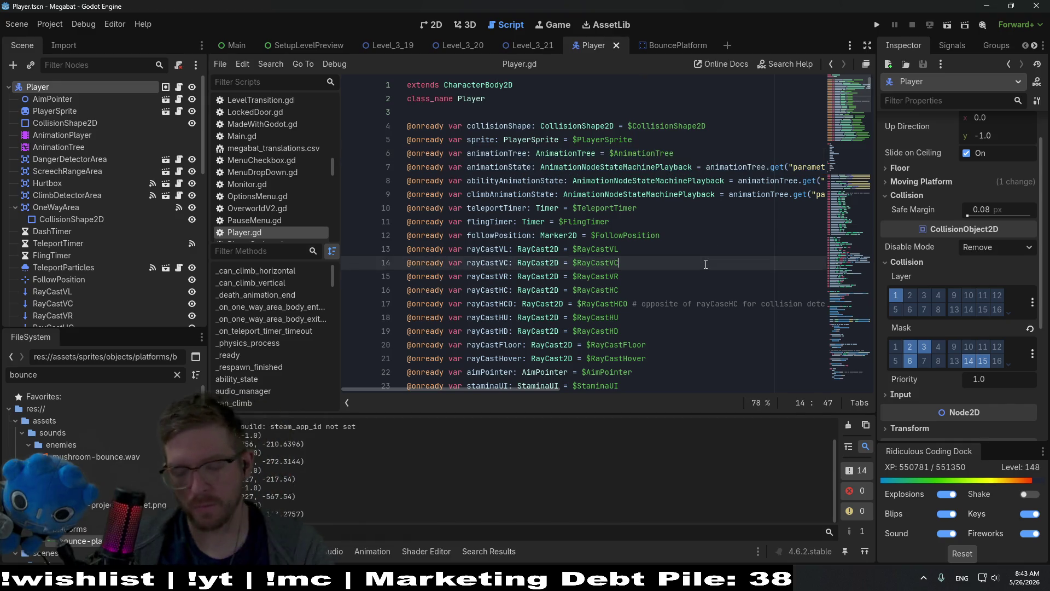
key(ctrl+f)
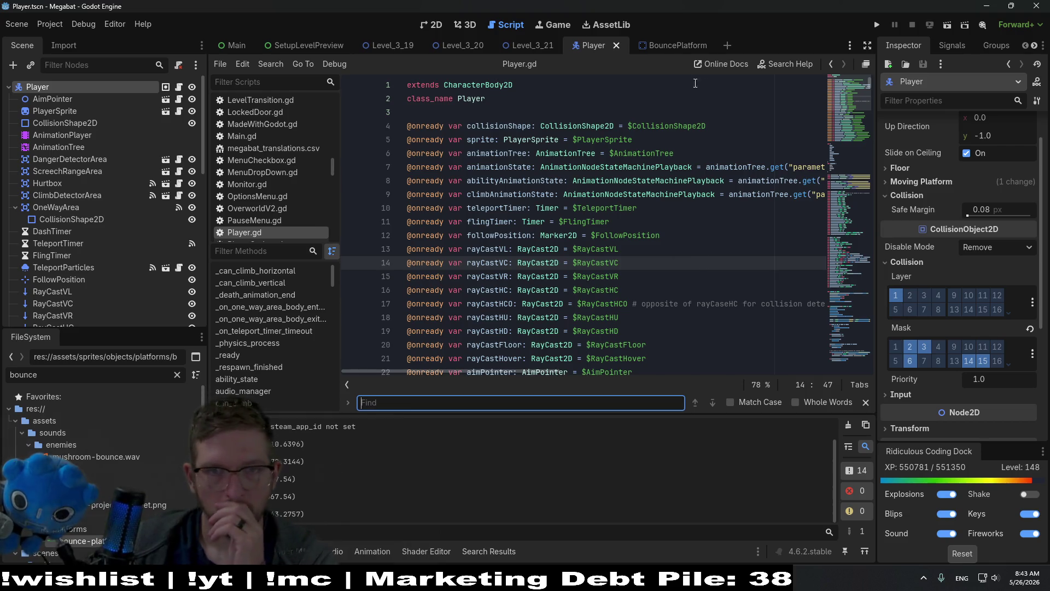
- Set the BouncePlatform root's collision layer to 3 (world), save, and show Level_3_21 in 2D
click(660, 53)
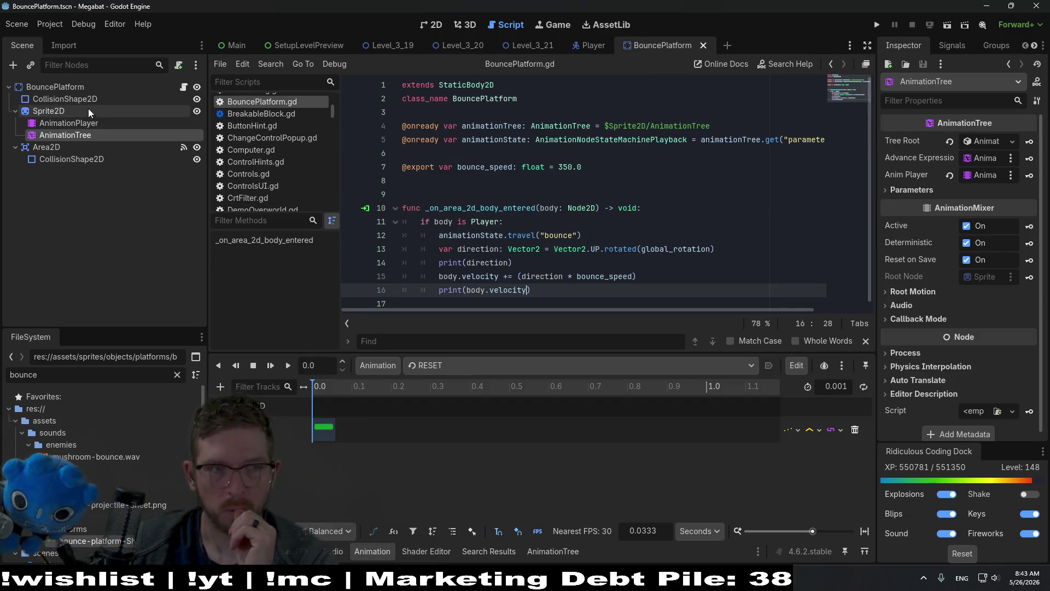
click(78, 89)
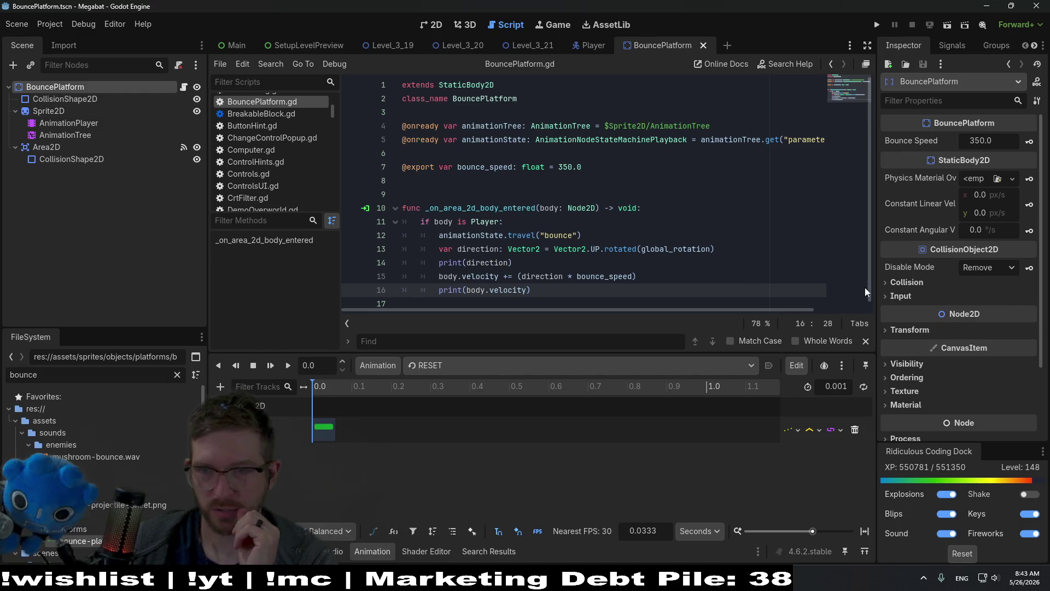
click(913, 283)
click(898, 315)
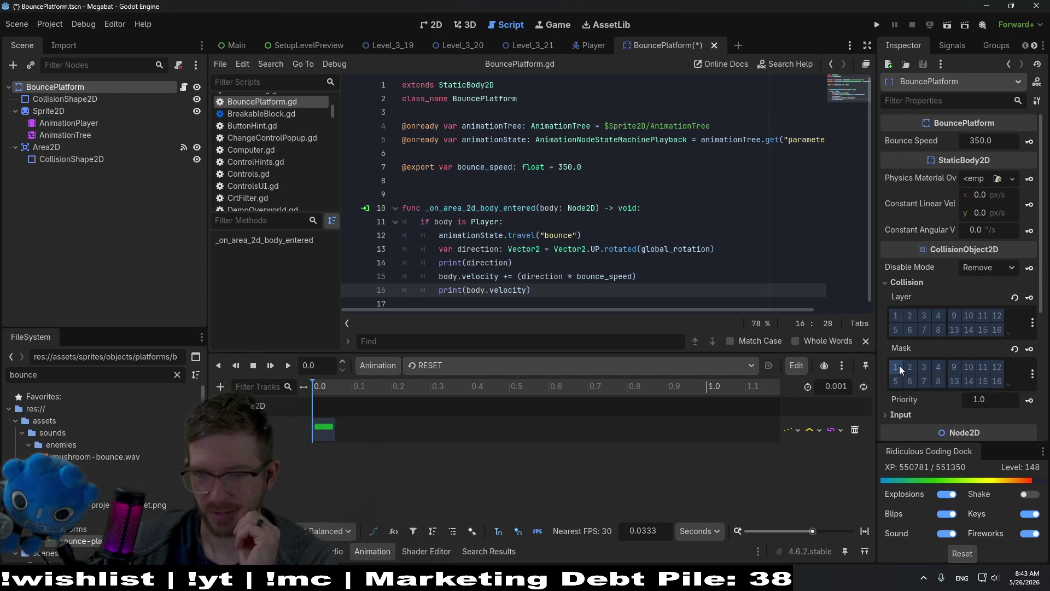
click(1033, 323)
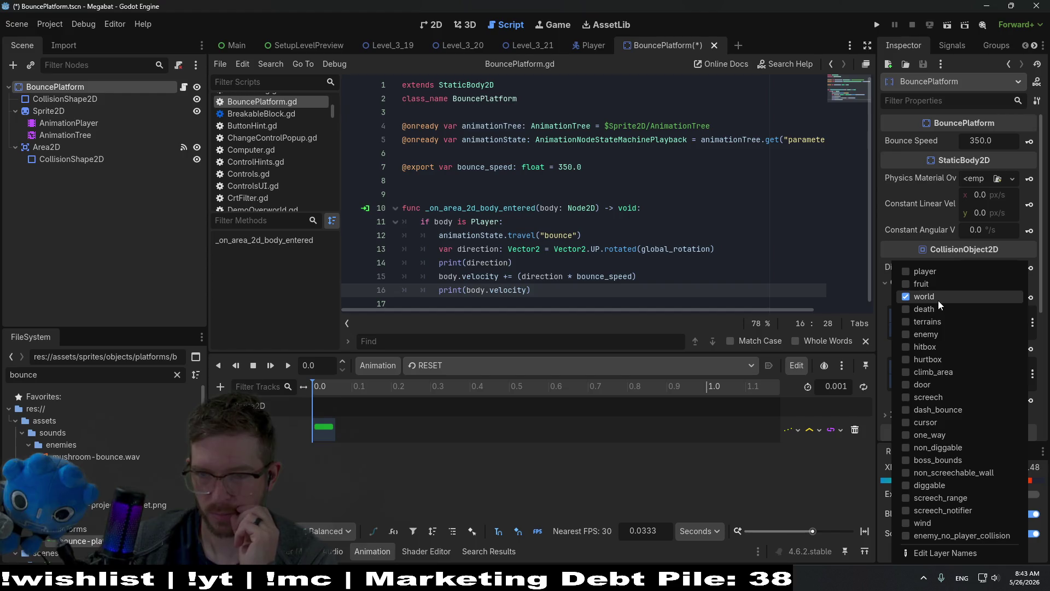
click(817, 412)
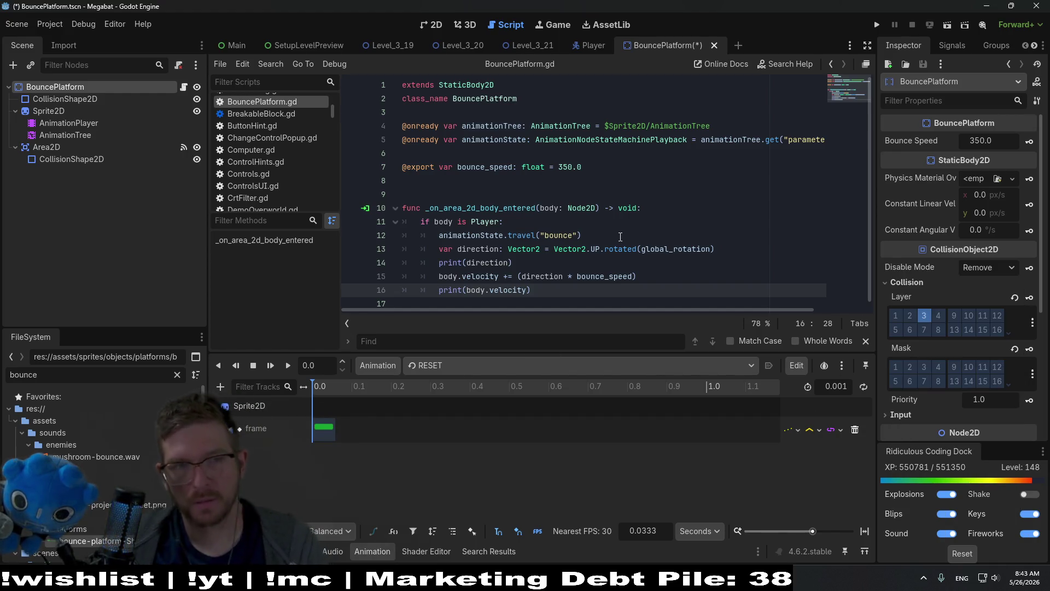
key(ctrl+s)
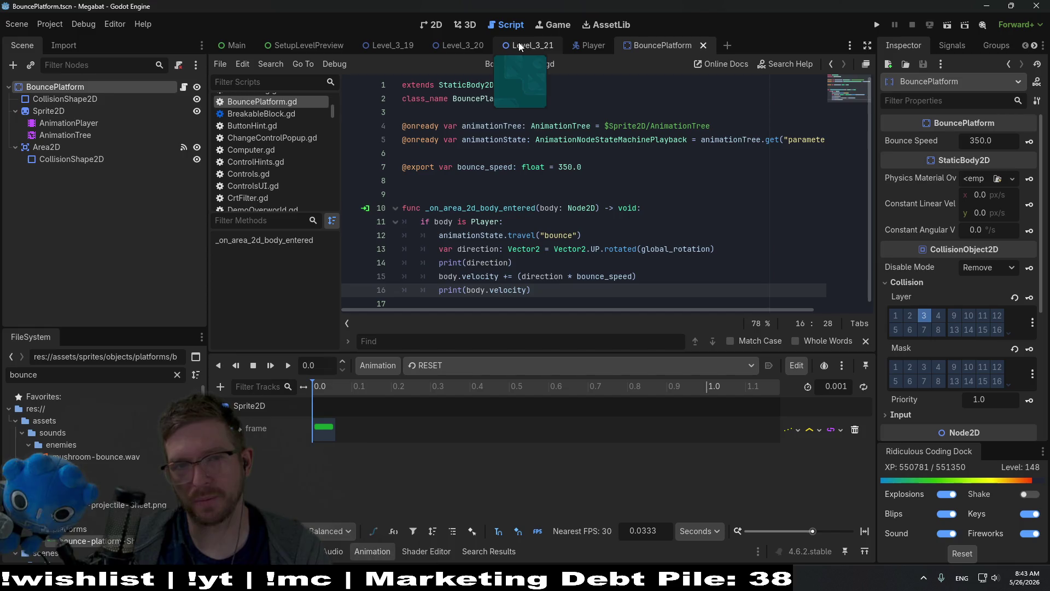
click(519, 47)
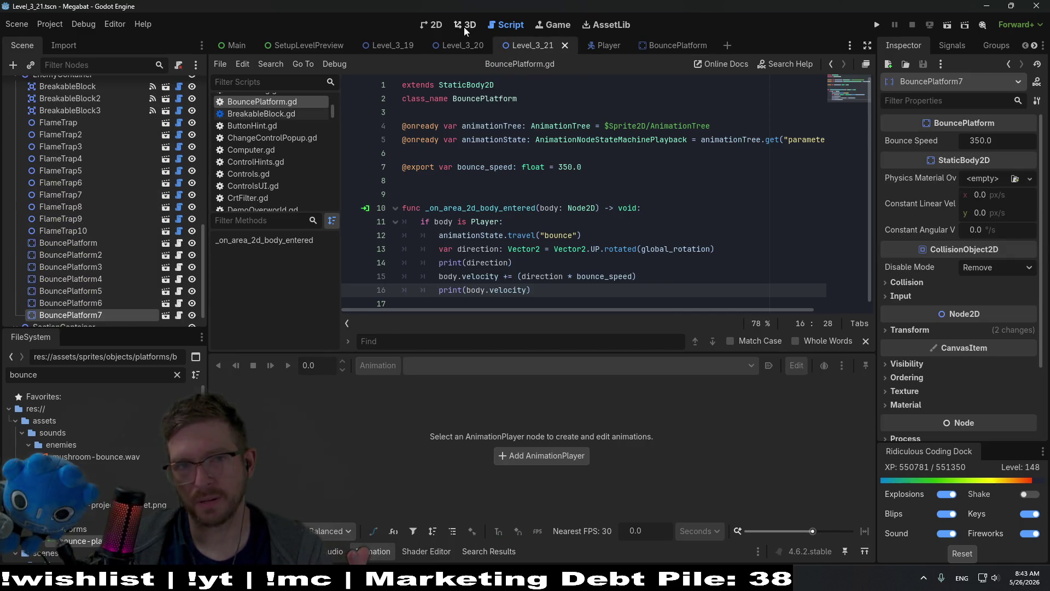
click(429, 24)
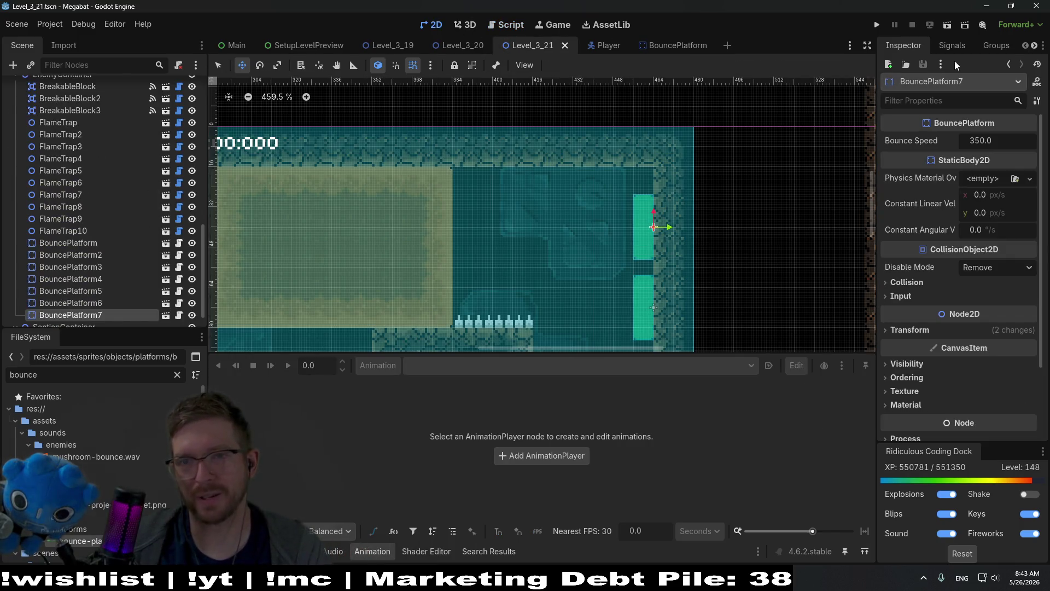
click(947, 29)
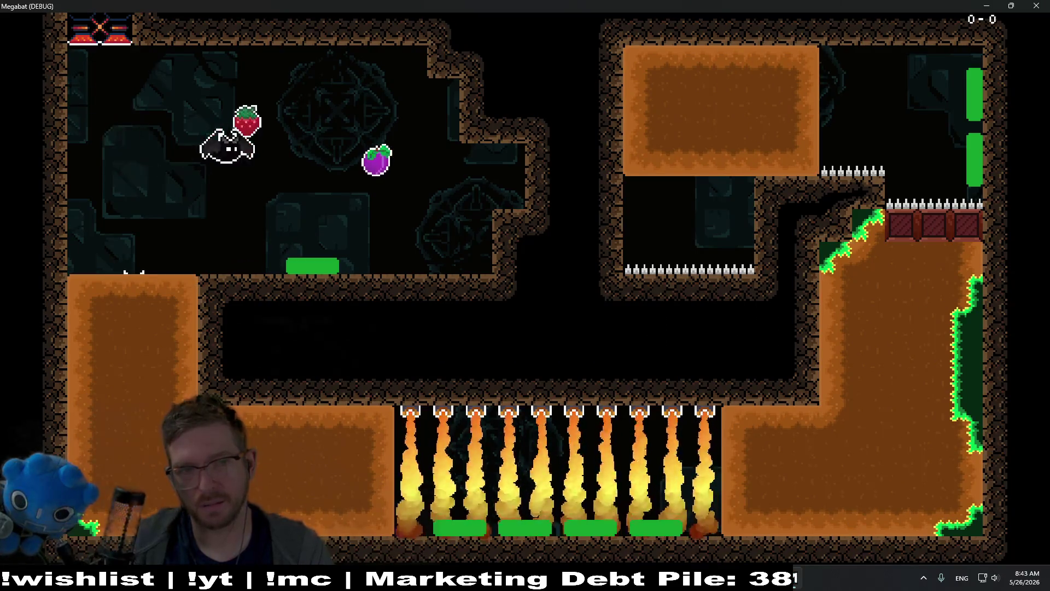
key(Right)
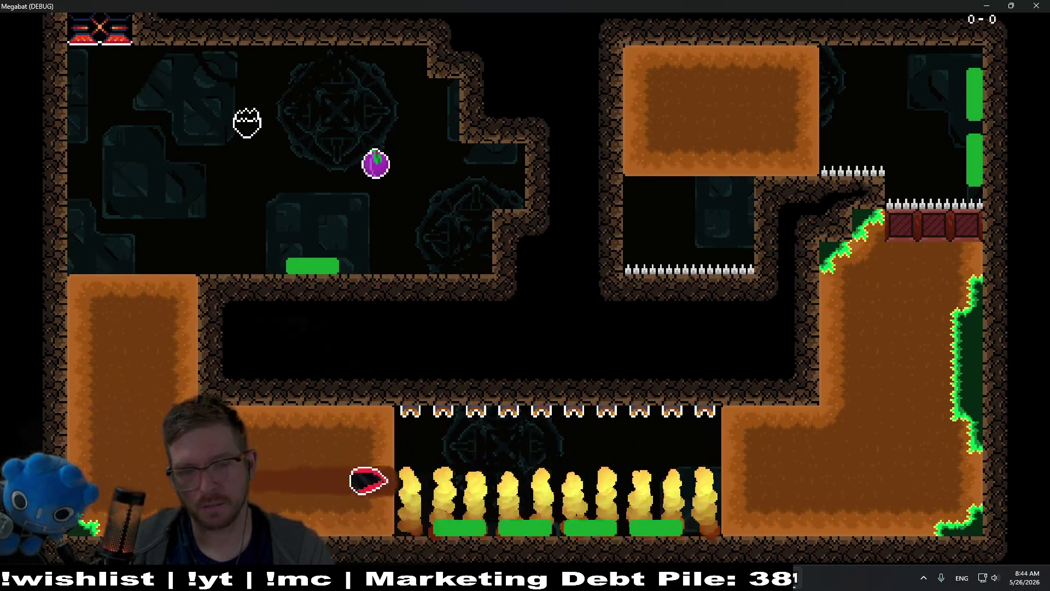
key(Right)
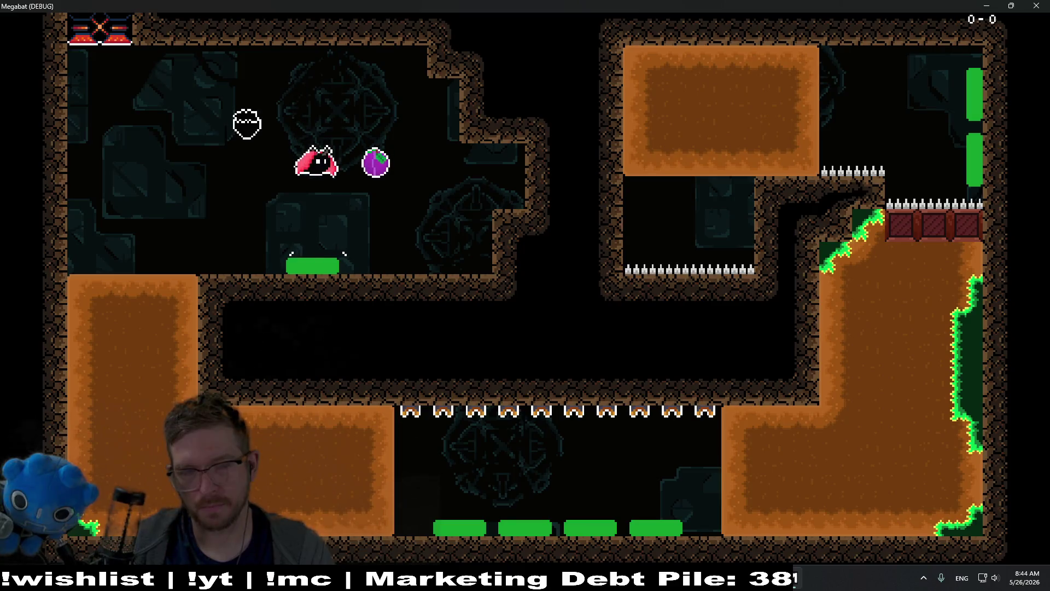
key(Right)
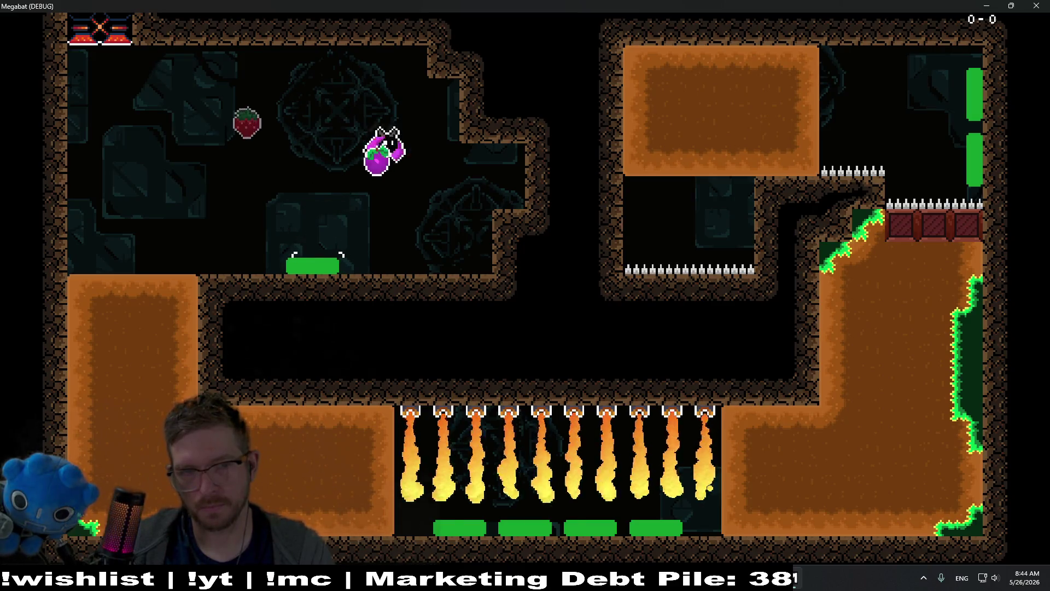
key(Left)
key(Left)
key(Down)
key(Right)
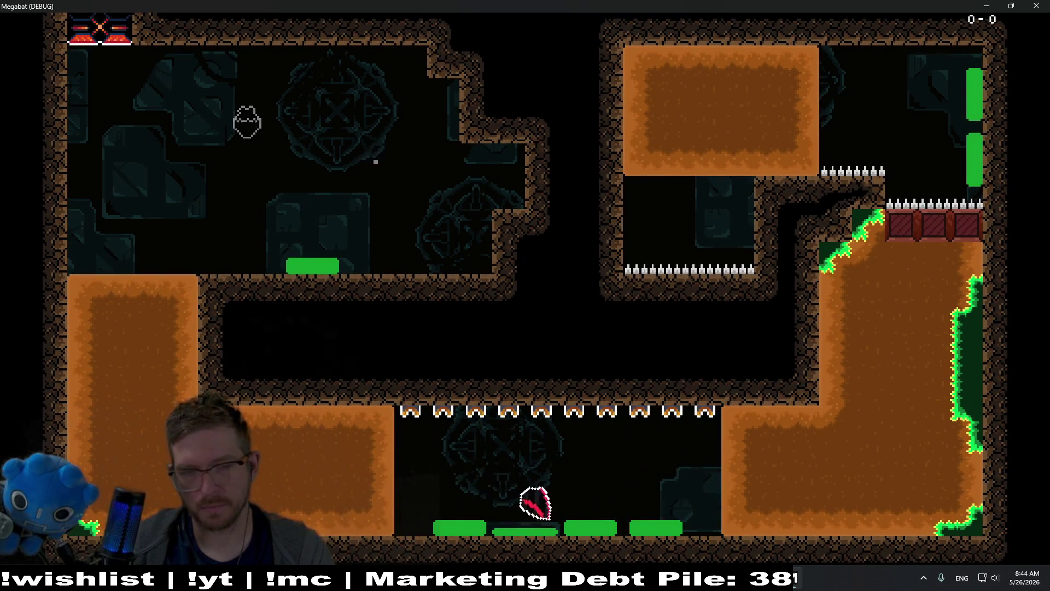
key(Up)
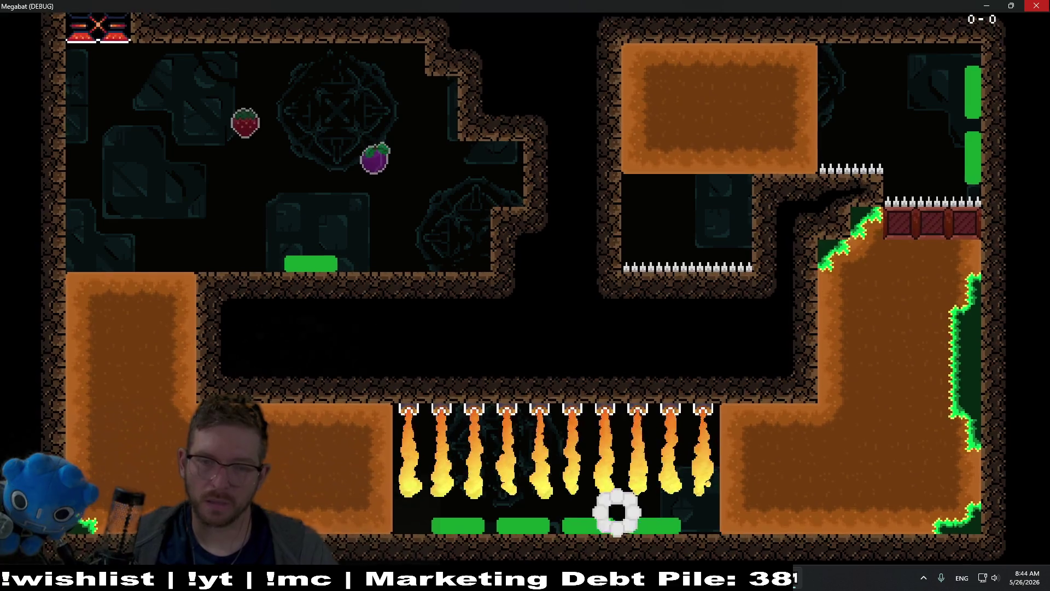
key(F8)
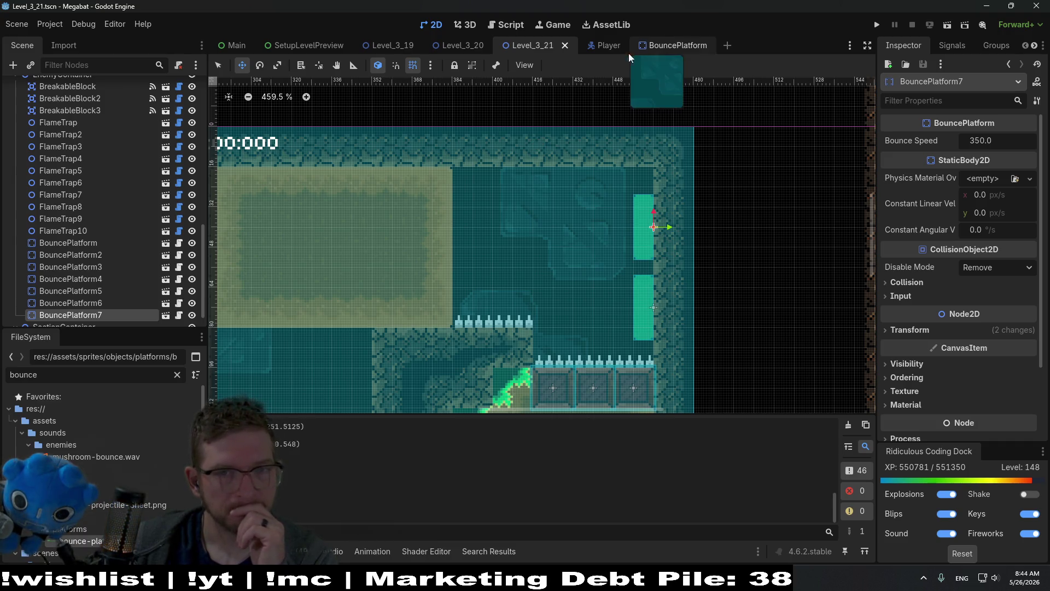
- Comment out lines 15–16 of BouncePlatform.gd with Ctrl+K, save, and rerun Level_3_21
mouse_move(617, 56)
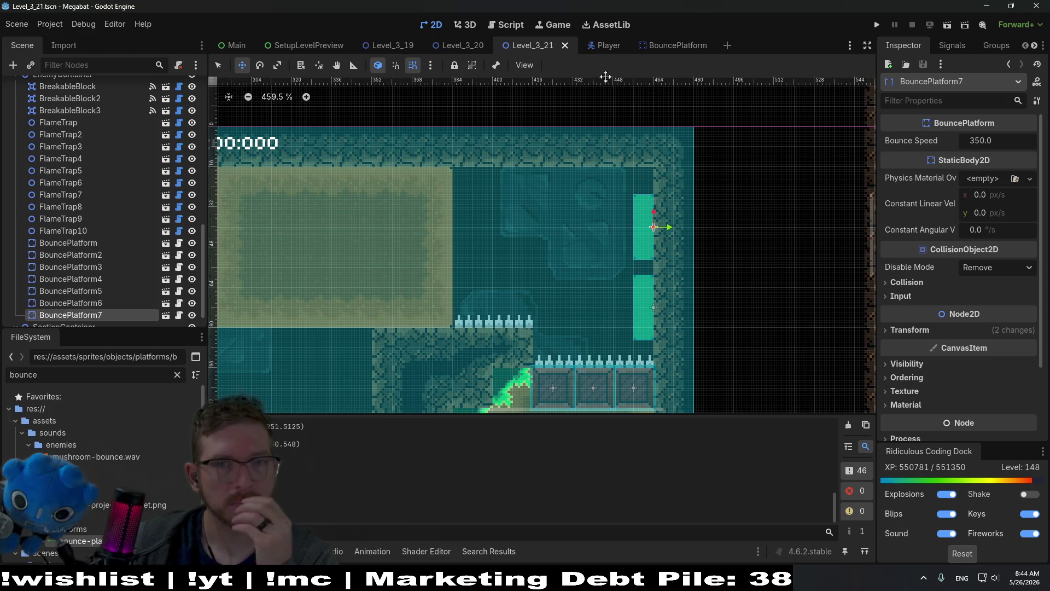
click(661, 47)
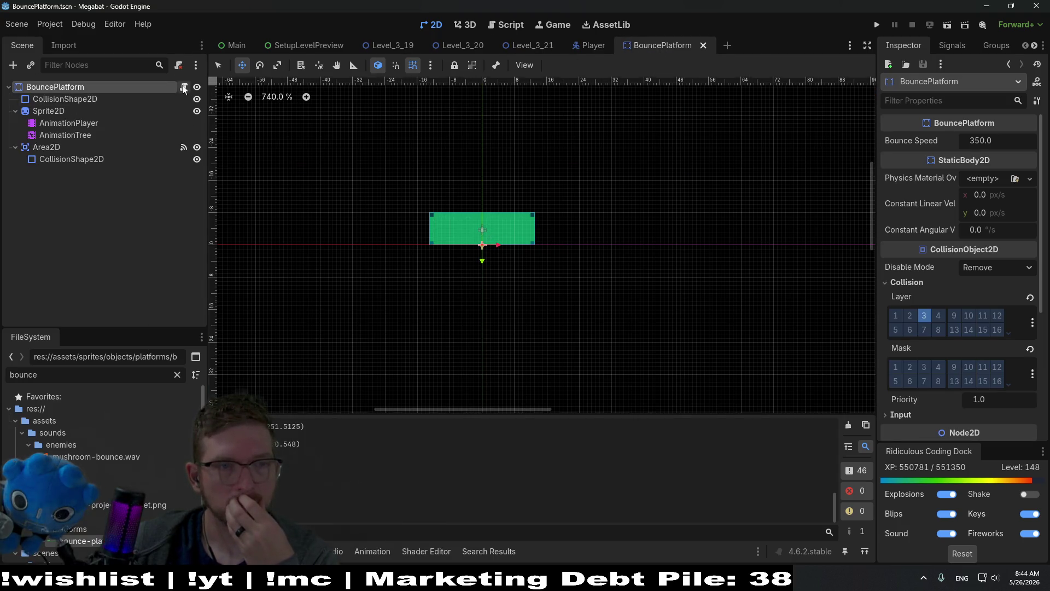
click(184, 87)
mouse_move(556, 297)
mouse_down()
mouse_move(363, 264)
mouse_move(334, 275)
mouse_up()
key(ctrl+k)
key(ctrl+s)
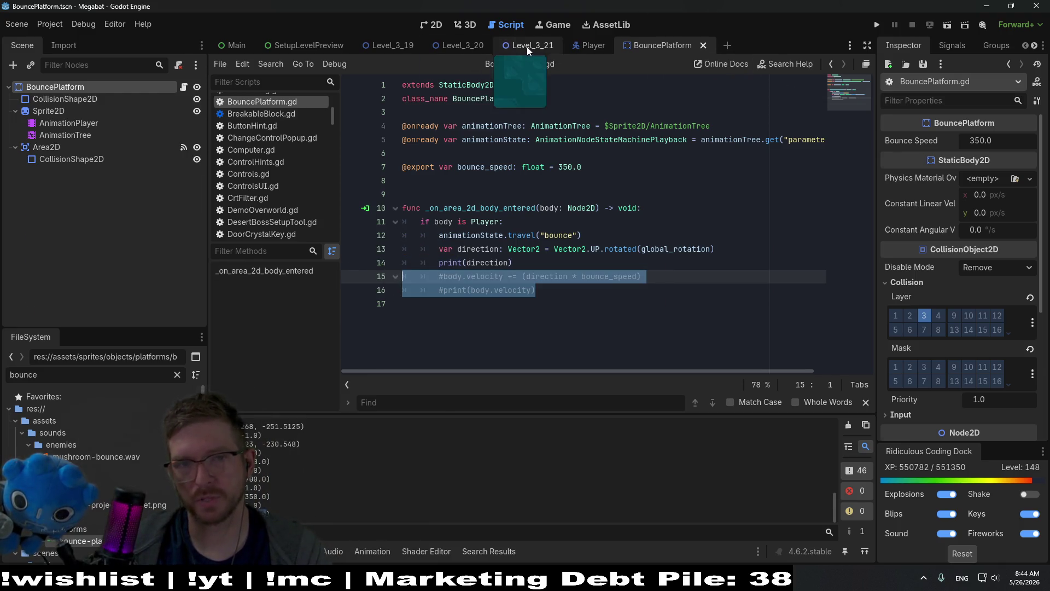
click(527, 47)
click(948, 25)
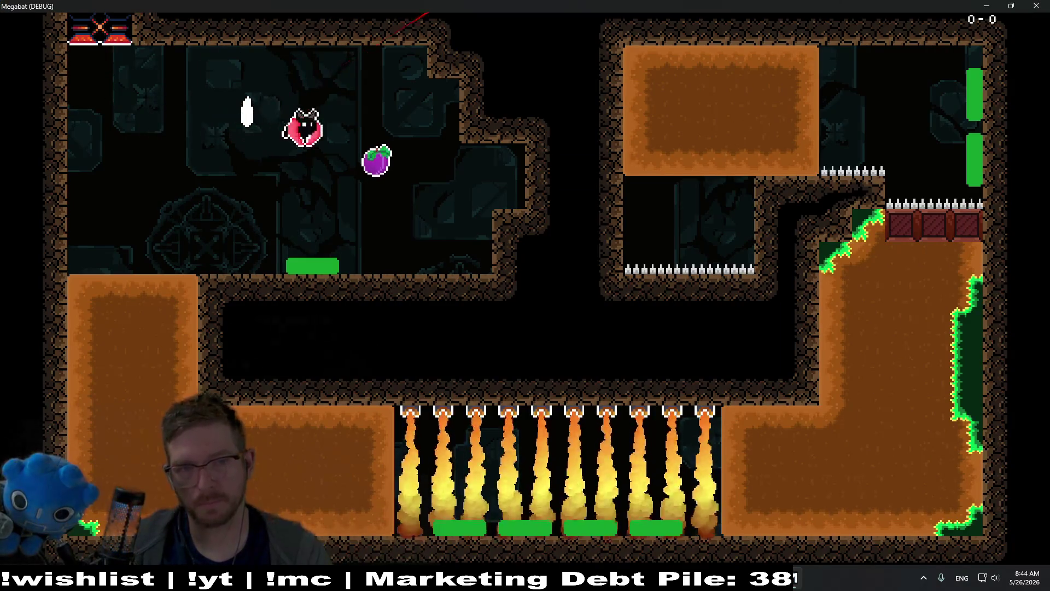
- Fly the bat through the orange blocks and spike room toward the fruit, then close the game window
key(a)
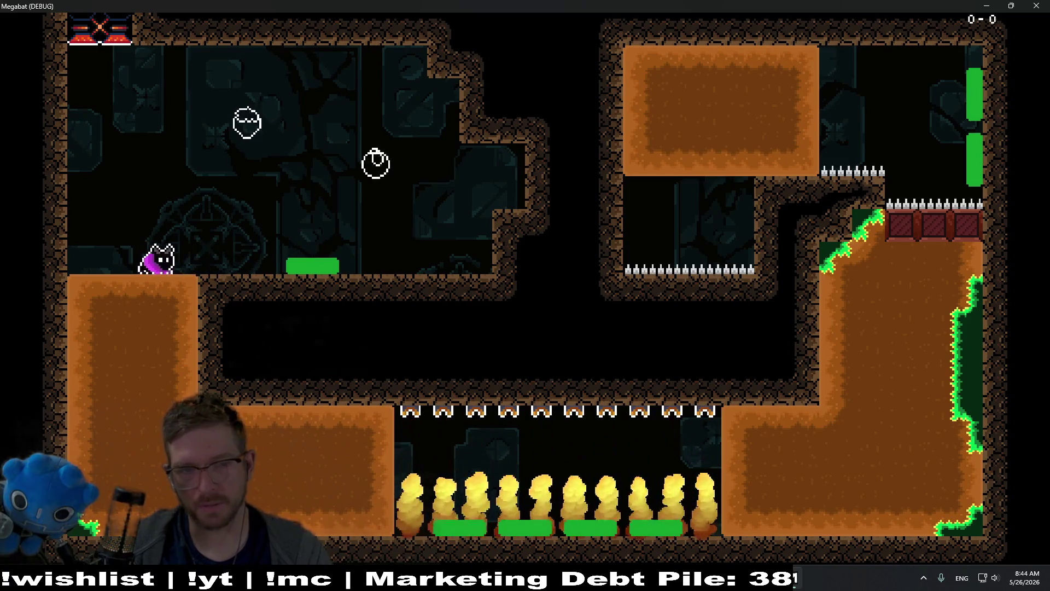
key(space)
key(Left)
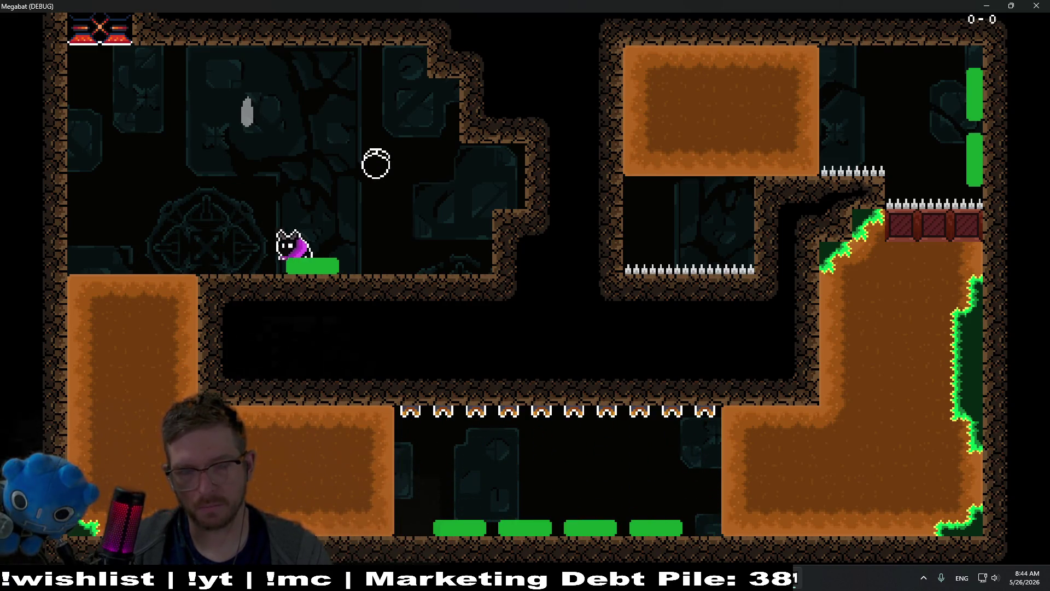
key(Down)
key(Right)
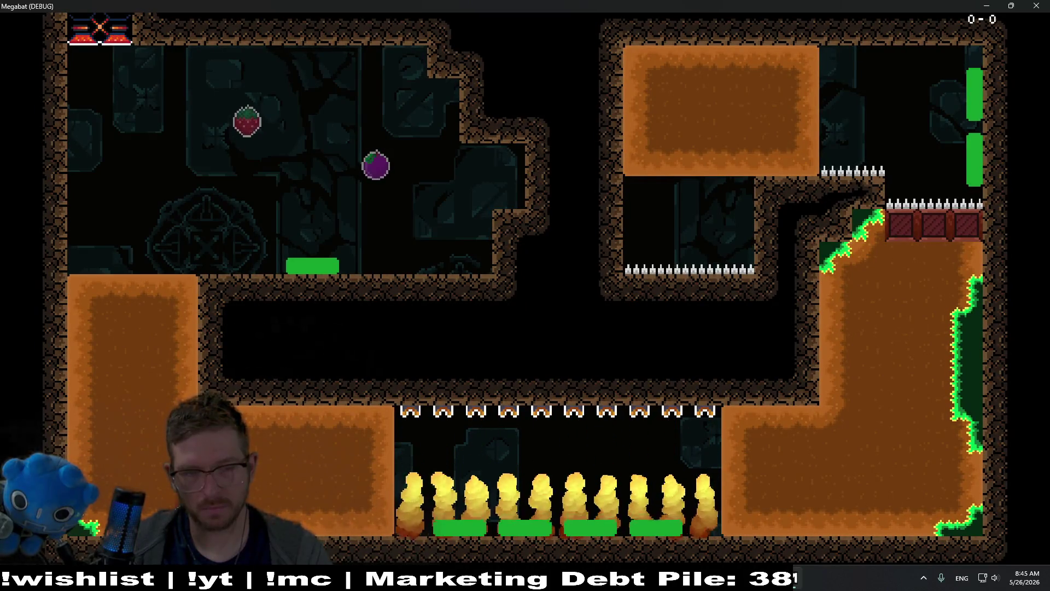
key(Up)
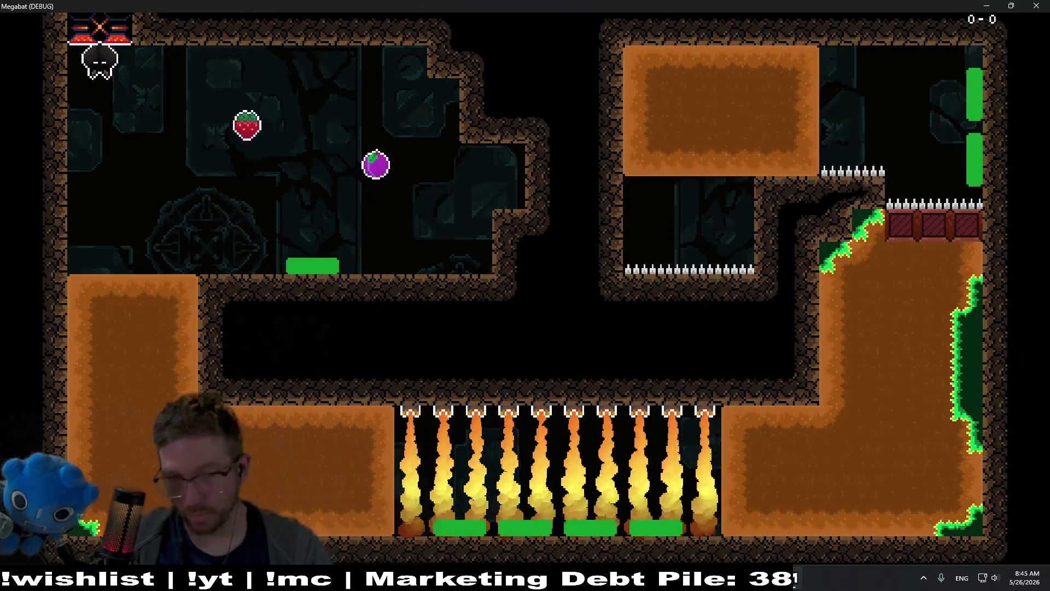
key(Right)
key(Left)
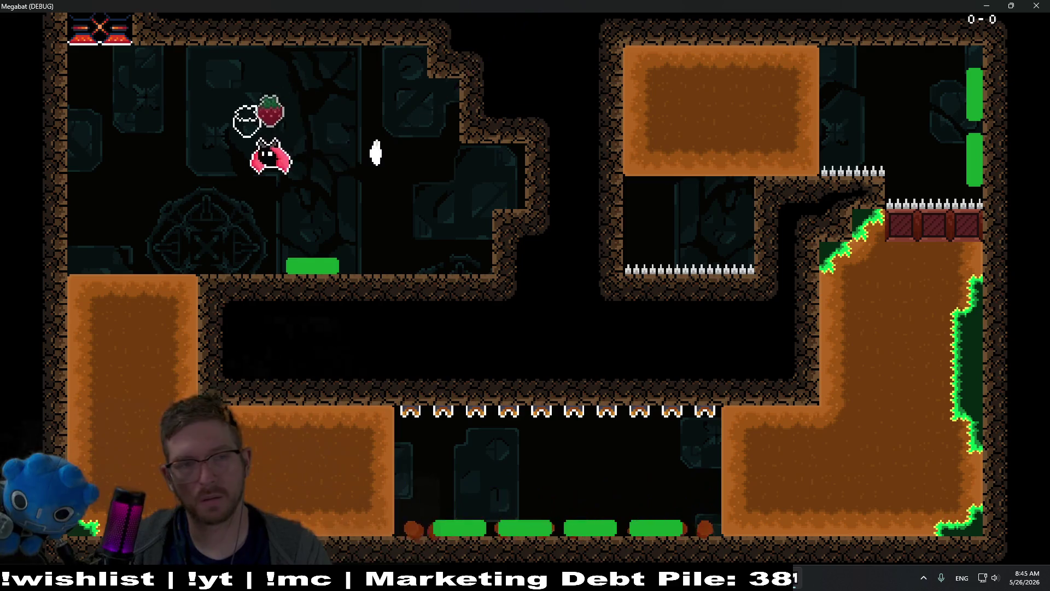
key(Down)
key(Right)
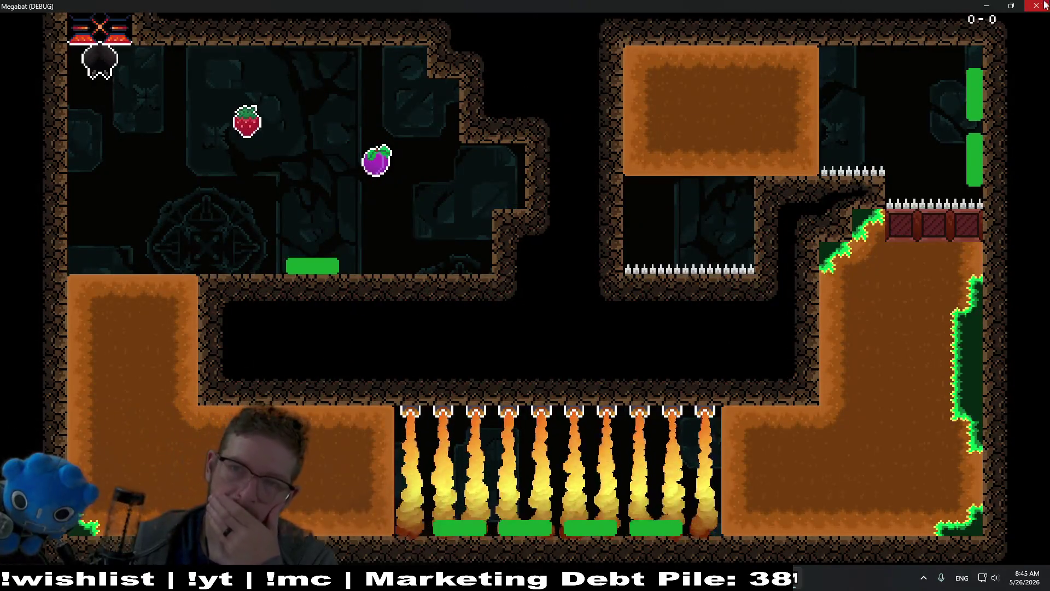
click(1036, 6)
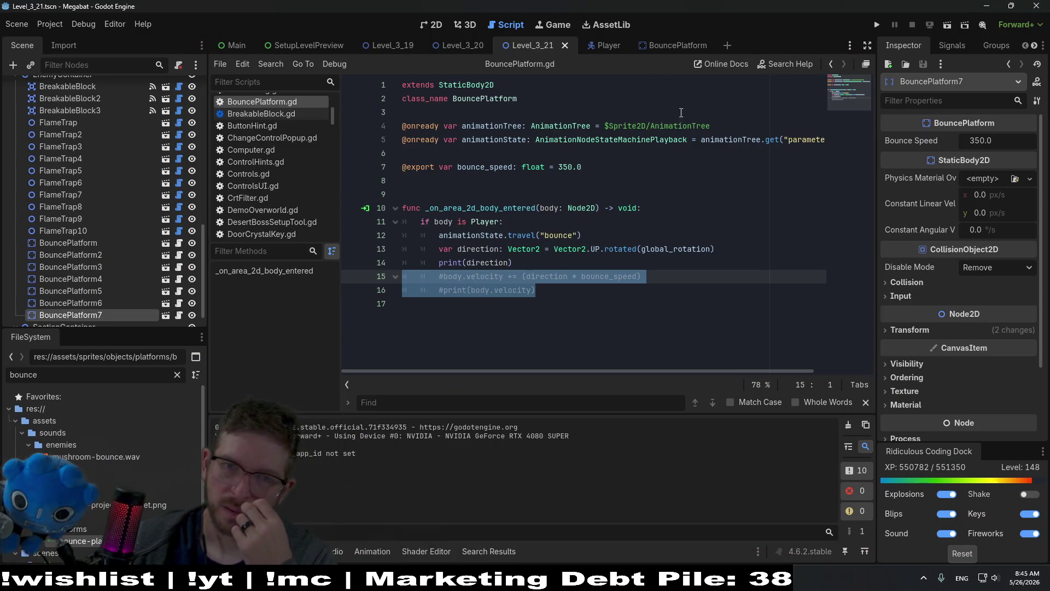
- Open the BouncePlatform scene and view its named collision layers list, then dismiss it
click(671, 44)
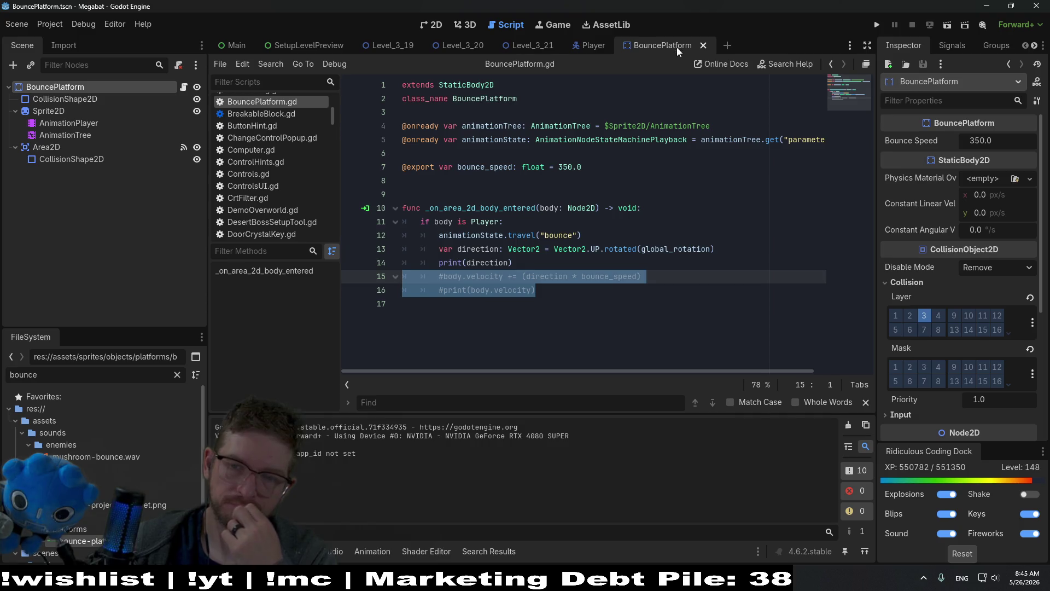
click(1035, 324)
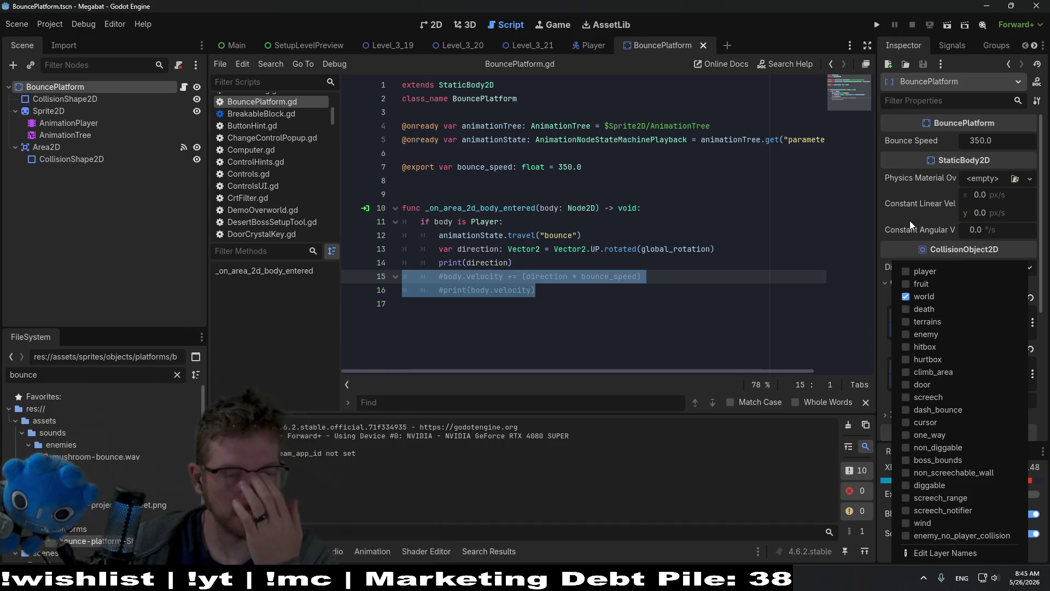
click(540, 478)
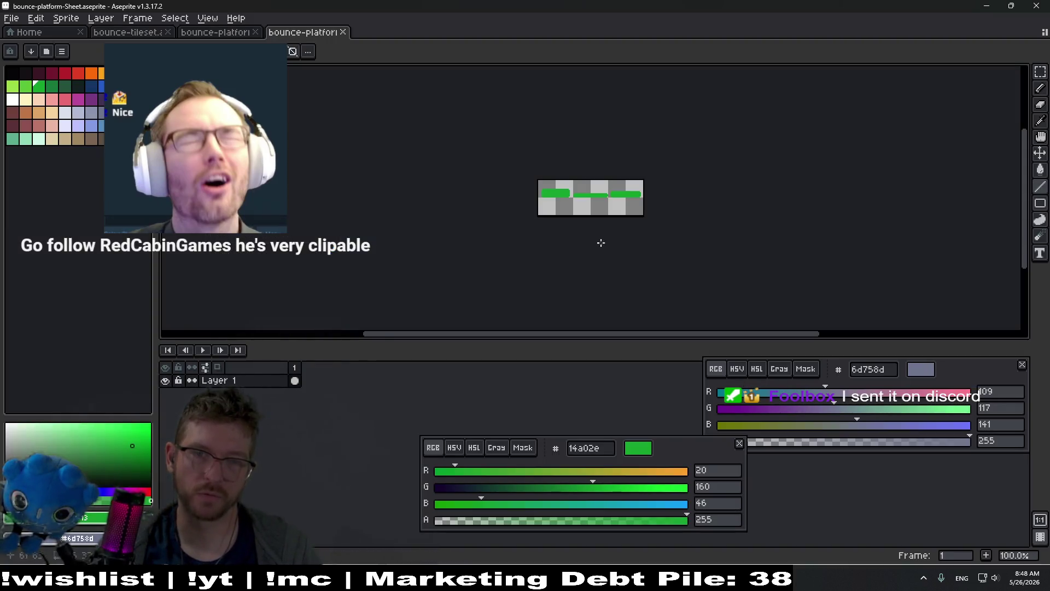
- Close the bounce-platform-Sheet document and pan and zoom in on the green platform sprite
middle_click(306, 34)
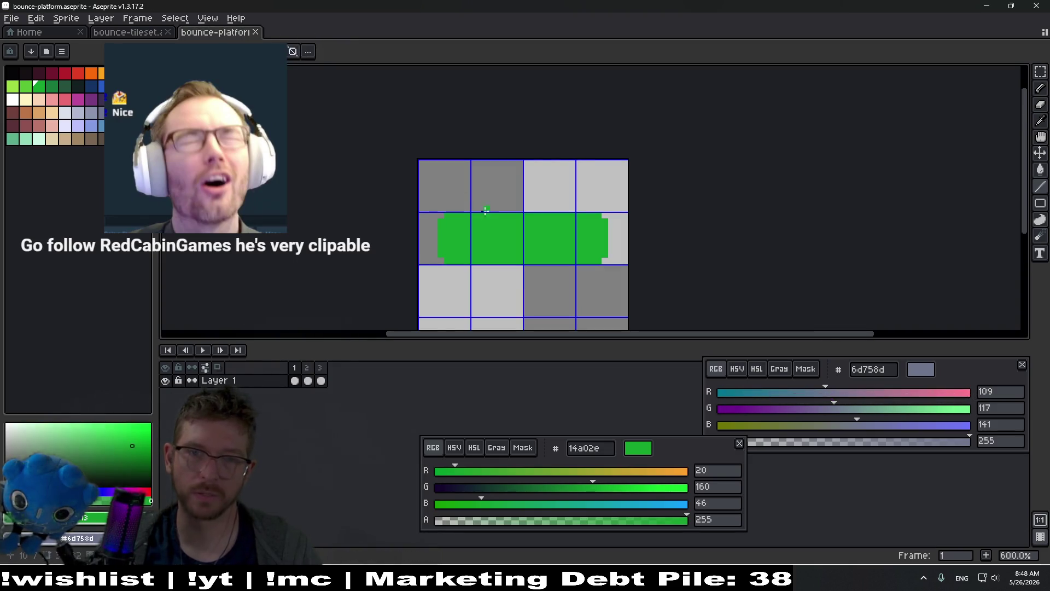
drag(520, 271, 543, 231)
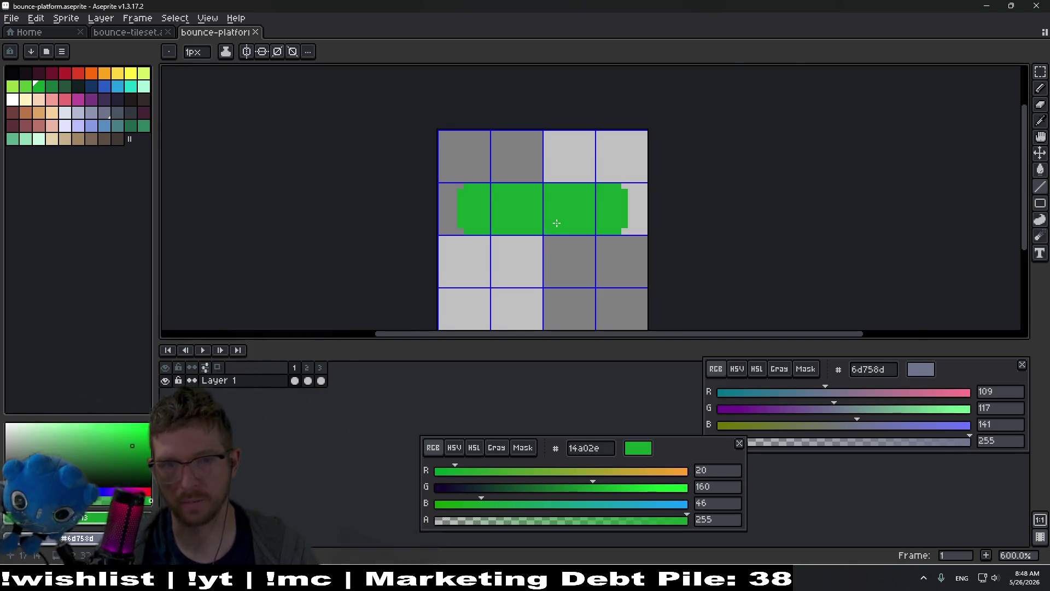
scroll(553, 226, up, 3)
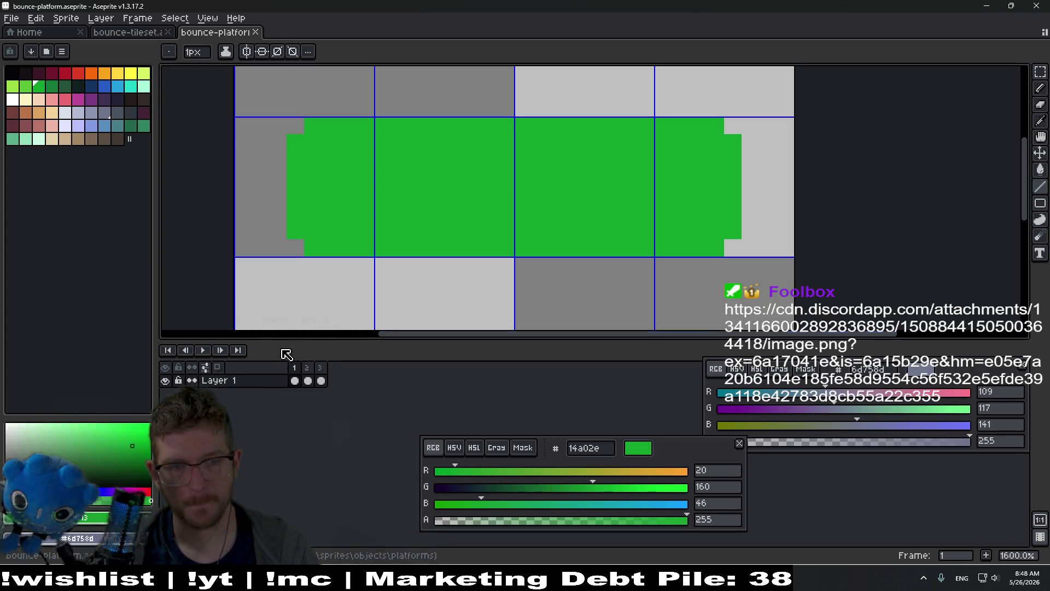
right_click(251, 380)
- Create a new Layer 2 above Layer 1 and make it the active layer
mouse_move(276, 400)
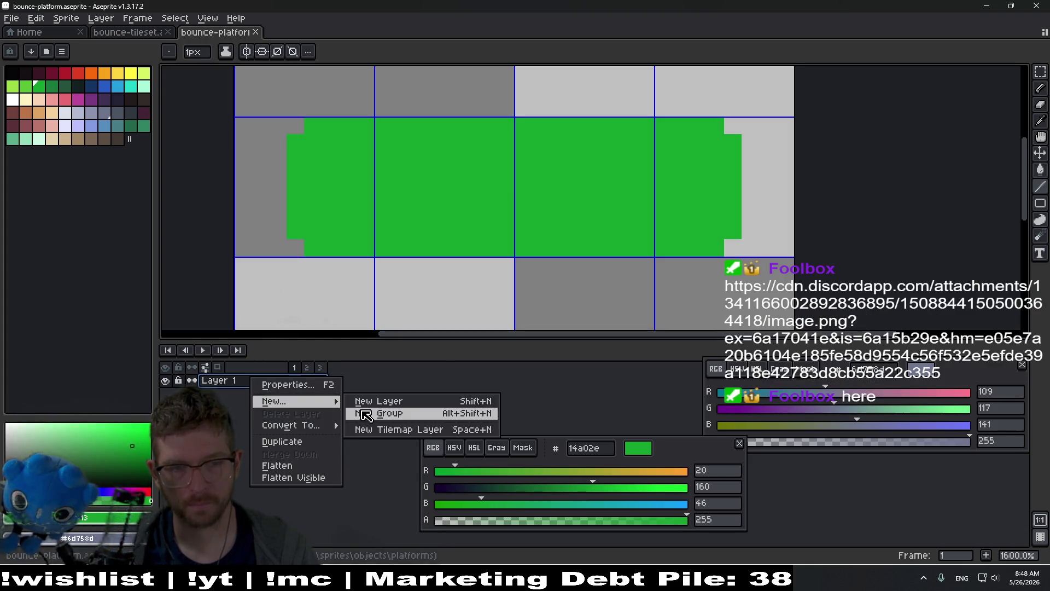
click(375, 400)
click(266, 385)
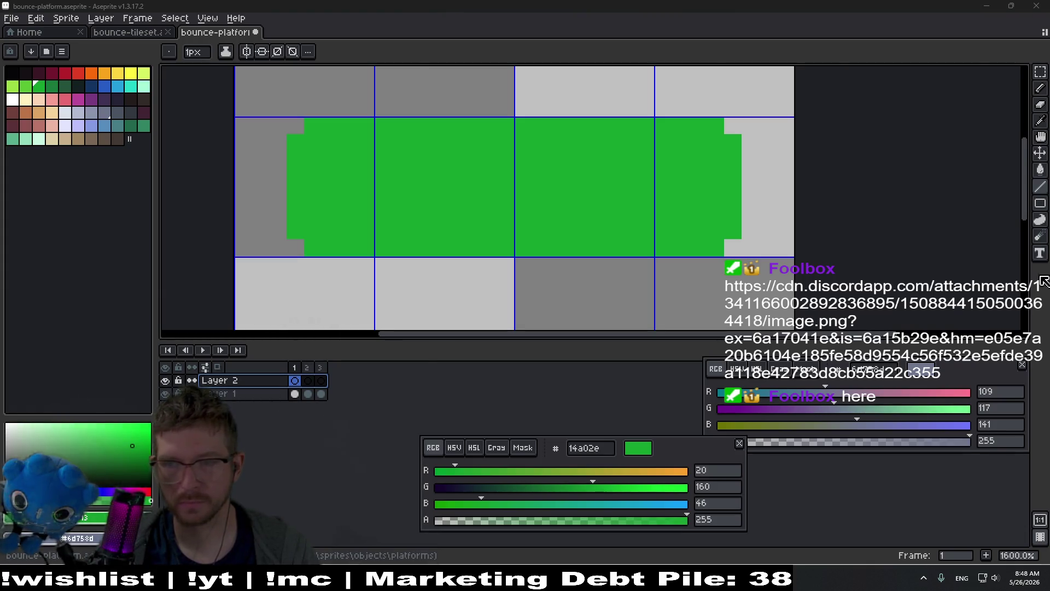
- Move the shared cat photo window out of the way and dismiss it
mouse_move(52, 93)
mouse_down()
mouse_move(497, 93)
mouse_move(478, 95)
mouse_up()
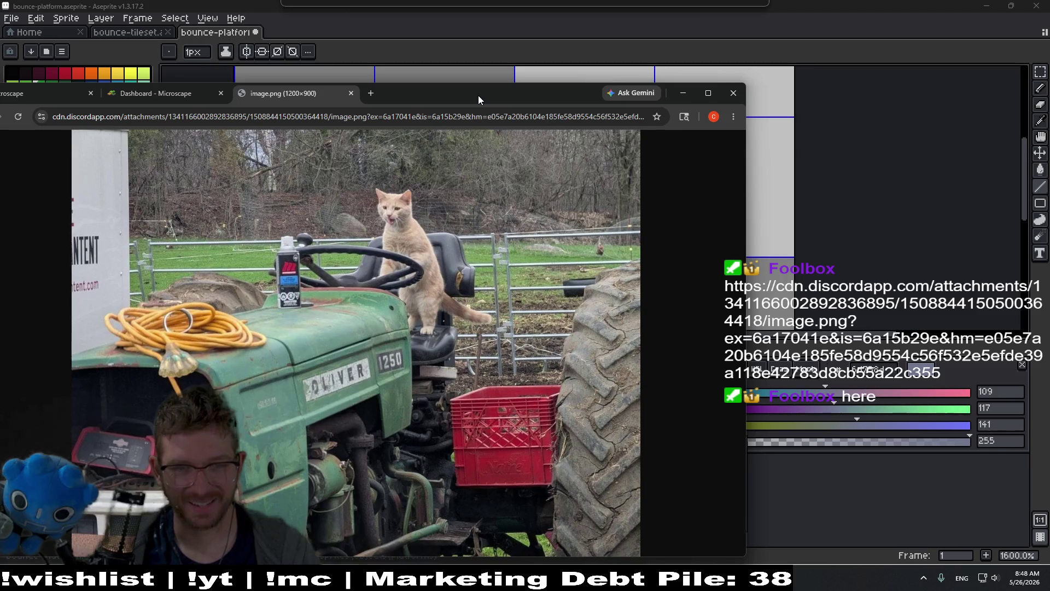
drag(478, 95, 295, 109)
key(alt+Tab)
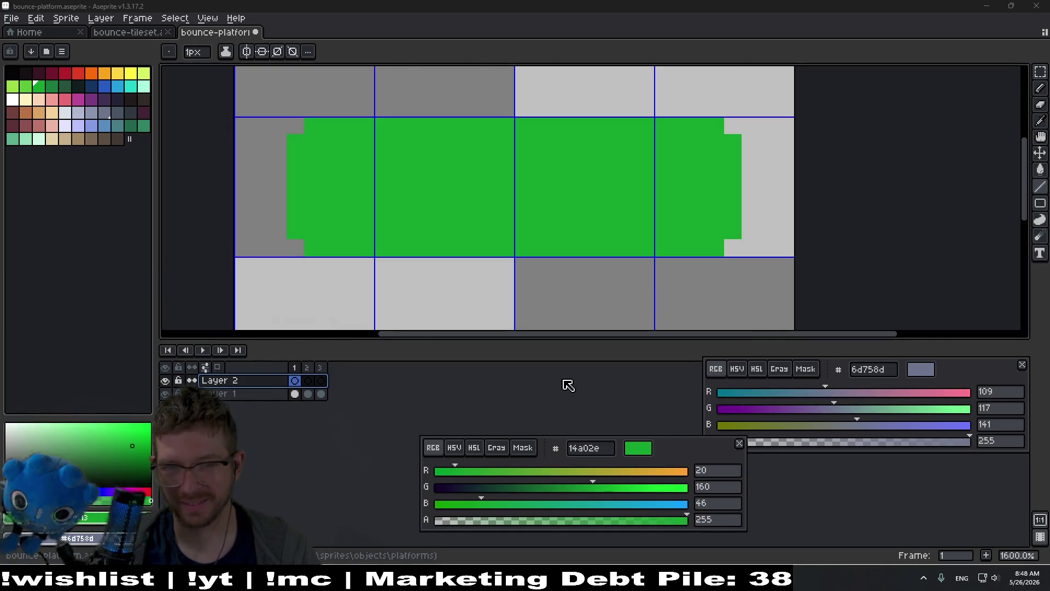
- Hide Layer 1's green platform and pick dark brown #221c1a as the drawing colour
drag(295, 380, 299, 395)
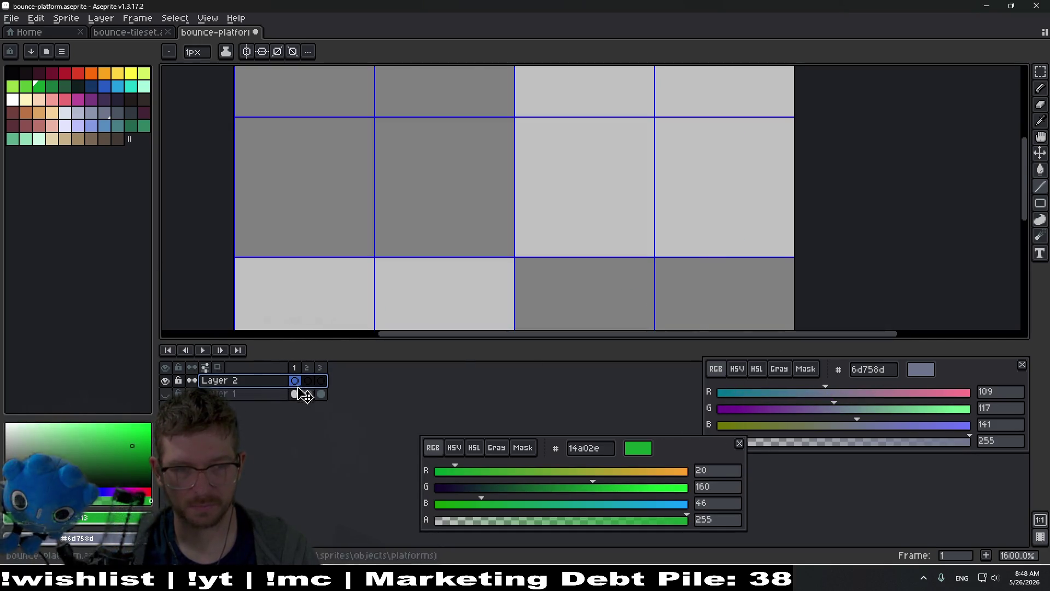
click(117, 99)
click(130, 99)
click(416, 295)
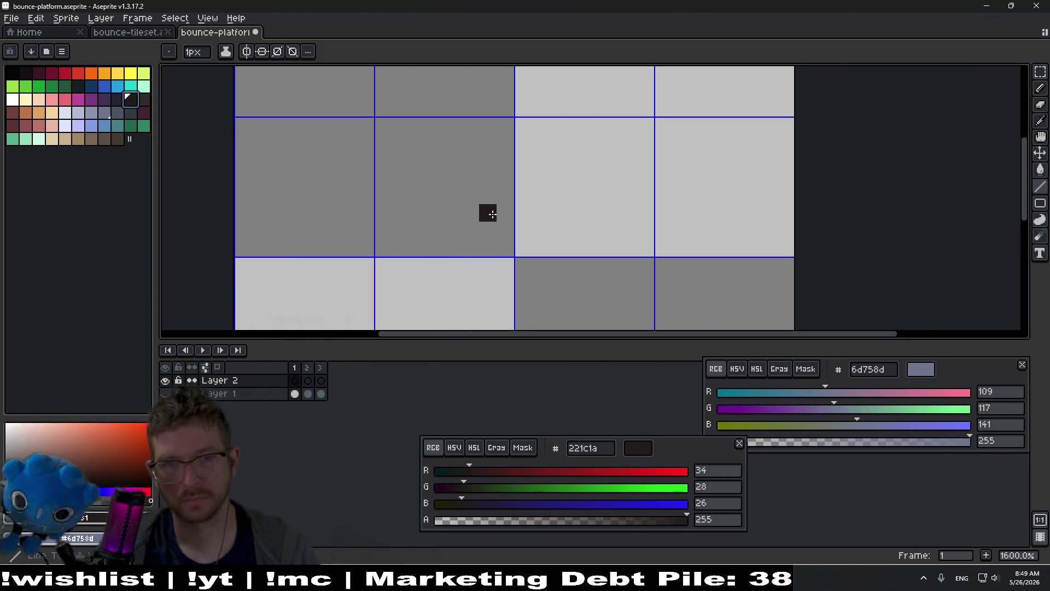
- Select the centre 2×2 grid cells, a 16×16 square, with the rectangular marquee
scroll(488, 212, down, 3)
key(w)
click(517, 213)
click(477, 200)
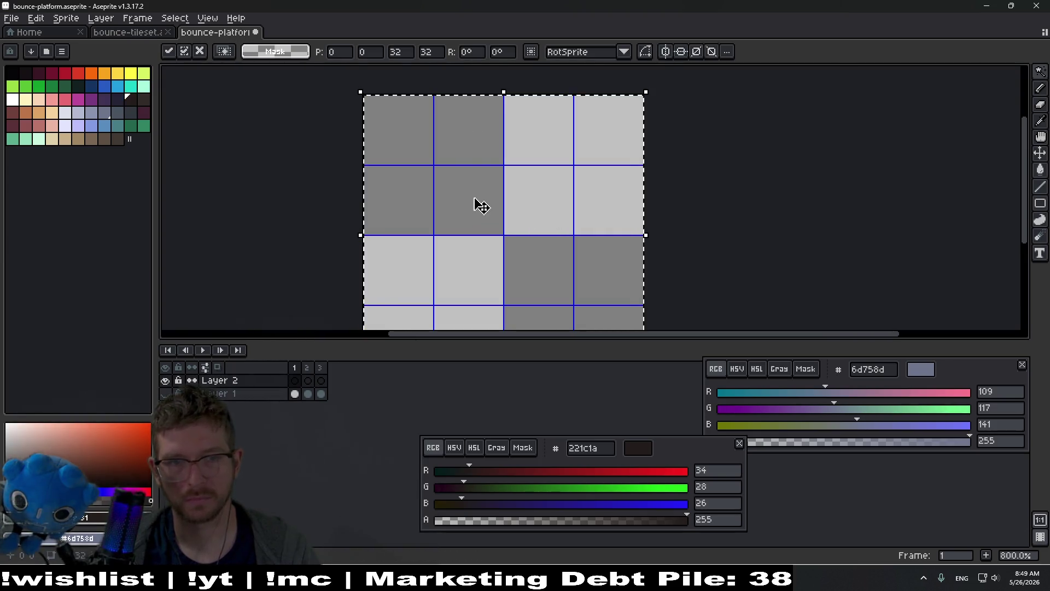
key(m)
drag(436, 169, 571, 304)
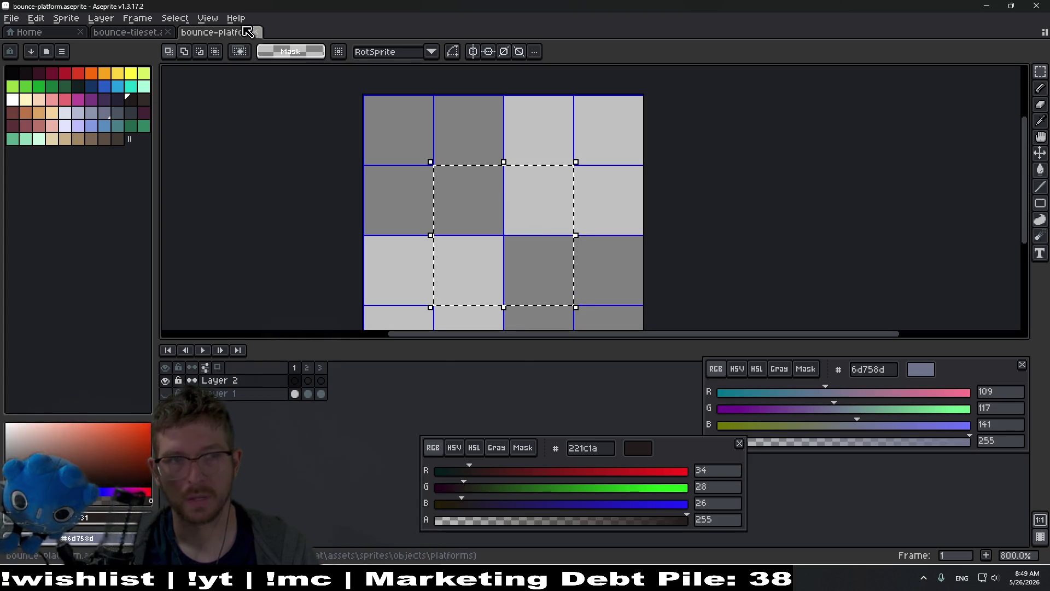
- Check the grid settings without changing them, then bucket-fill the selected square with #221c1a
click(208, 18)
mouse_move(230, 103)
click(380, 102)
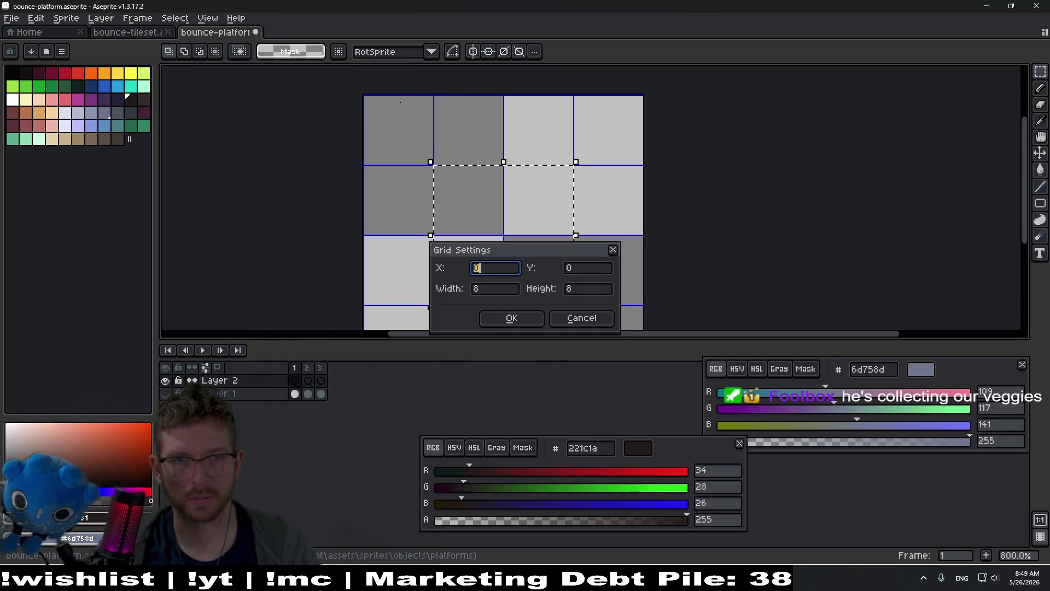
click(579, 318)
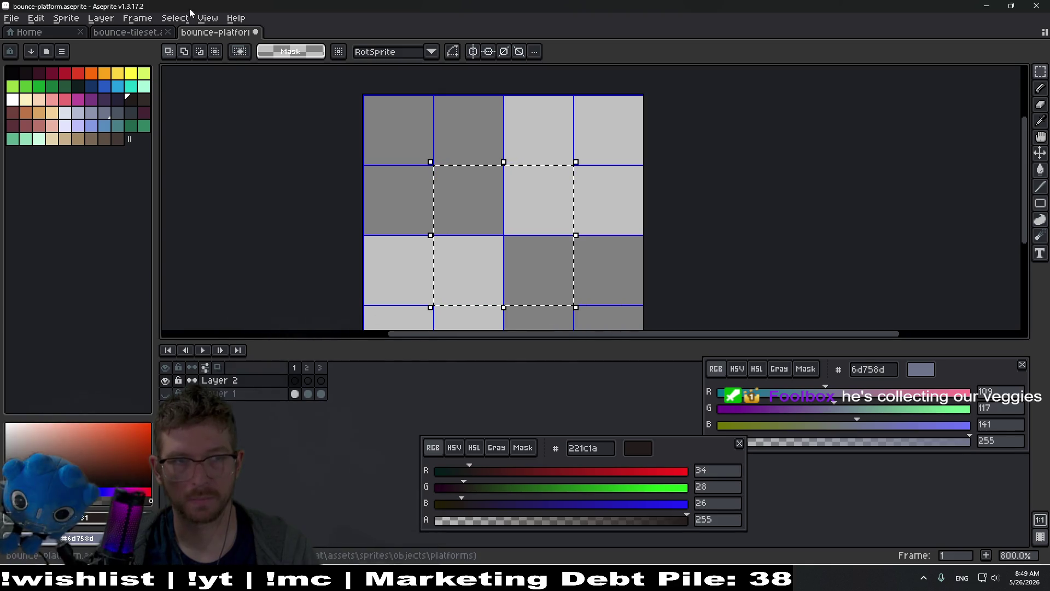
click(175, 18)
mouse_move(184, 98)
click(208, 18)
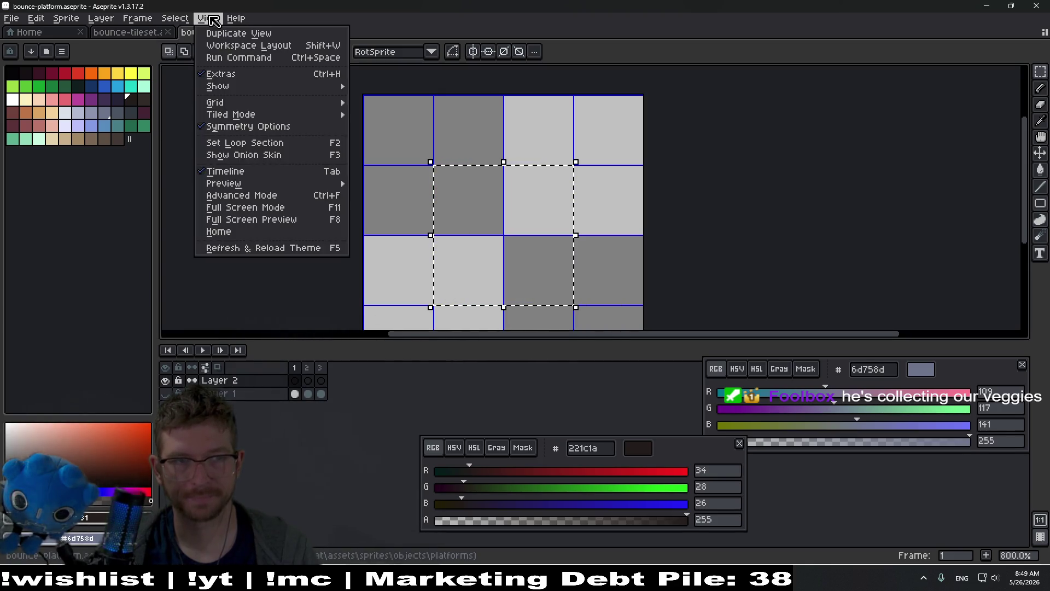
mouse_move(245, 104)
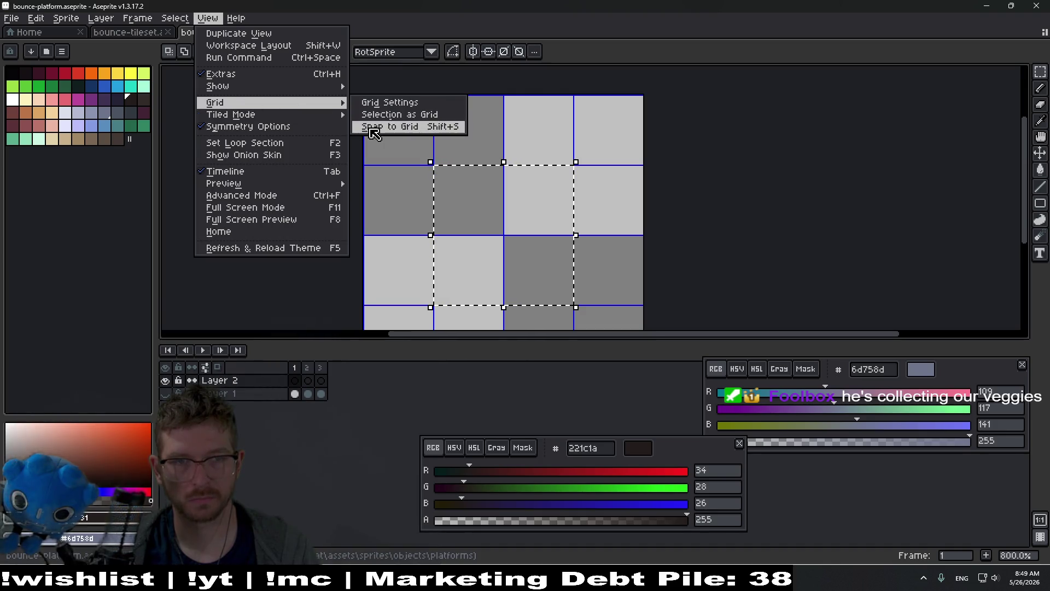
mouse_move(291, 183)
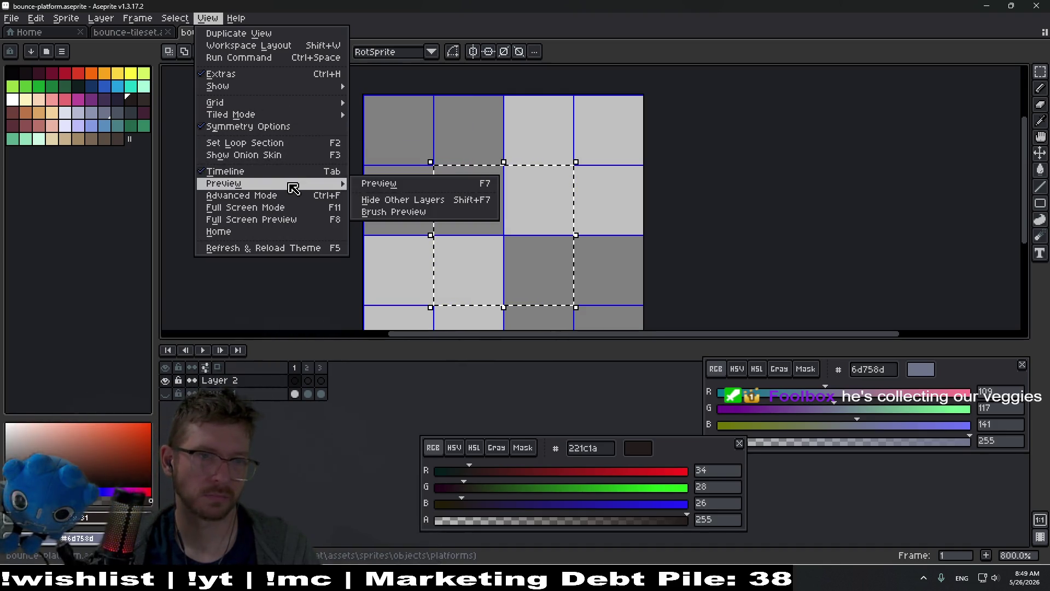
mouse_move(312, 103)
click(377, 102)
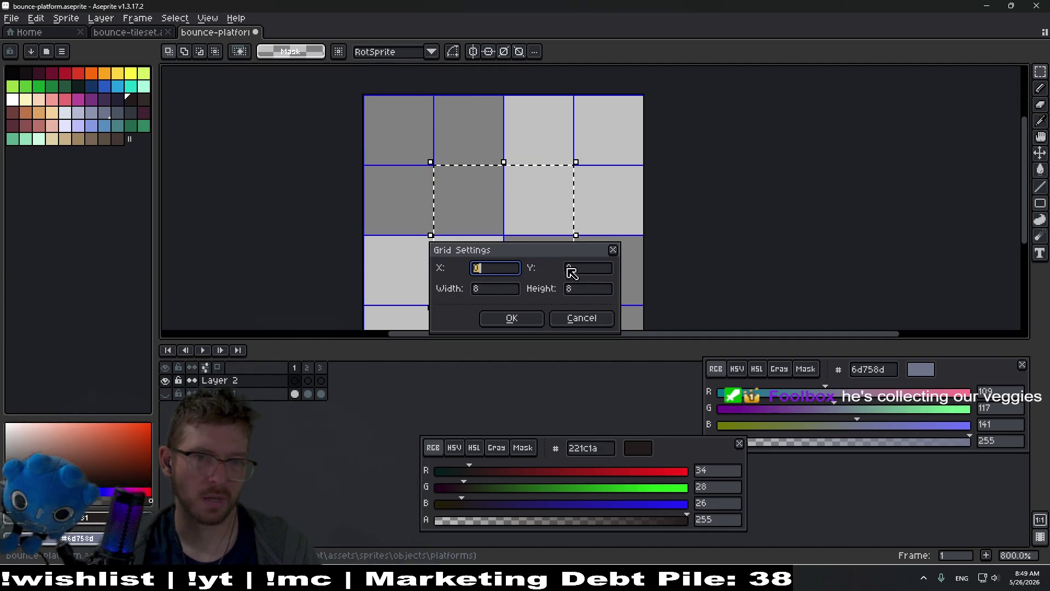
click(574, 328)
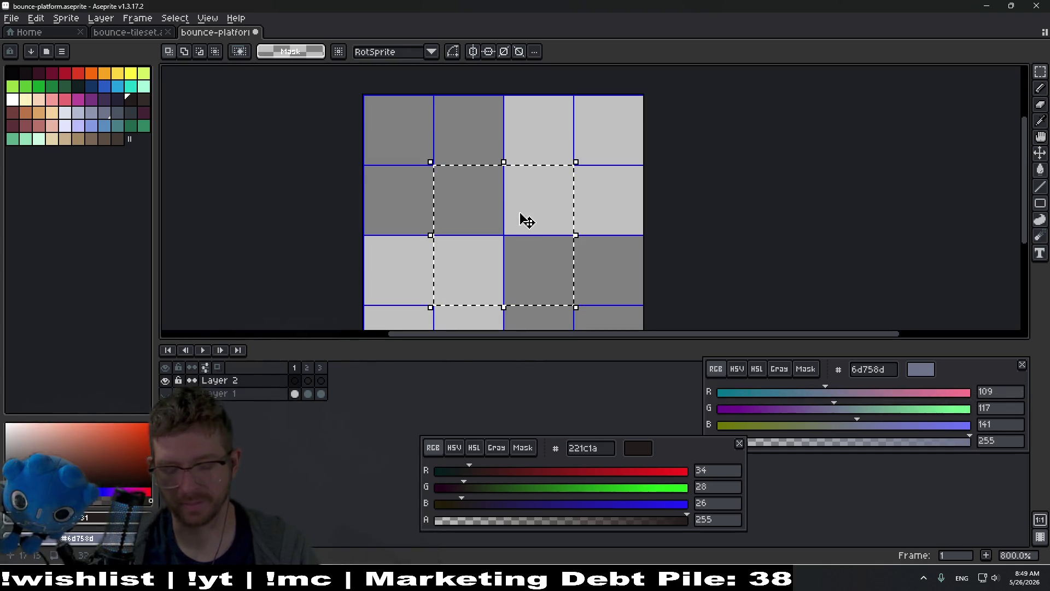
key(g)
click(533, 206)
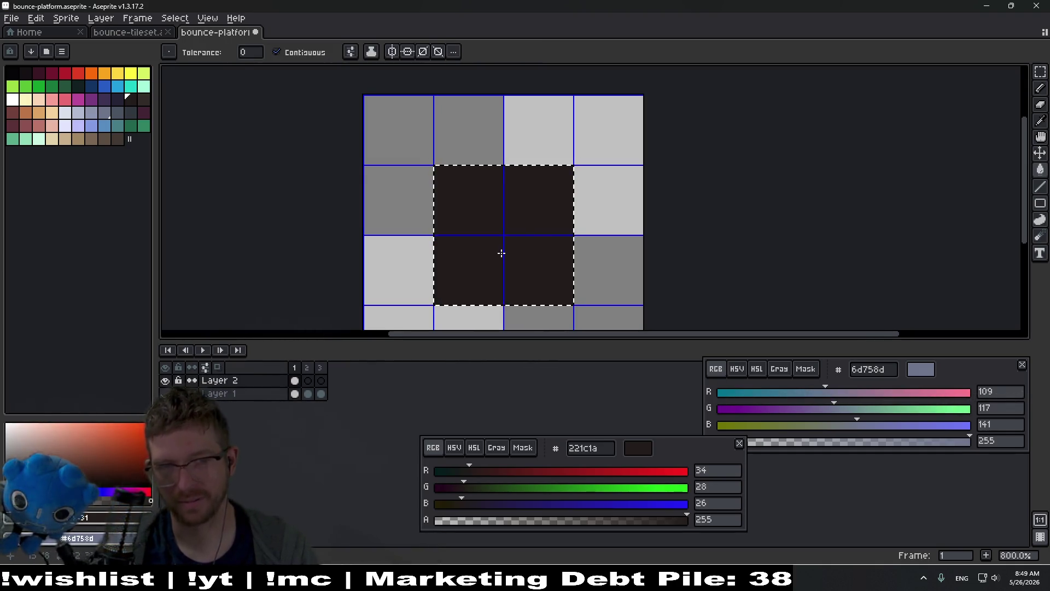
- Draw #588dbe blue pixel lines along the dark pad's bottom, left and top edges
key(ctrl+d)
drag(501, 253, 530, 228)
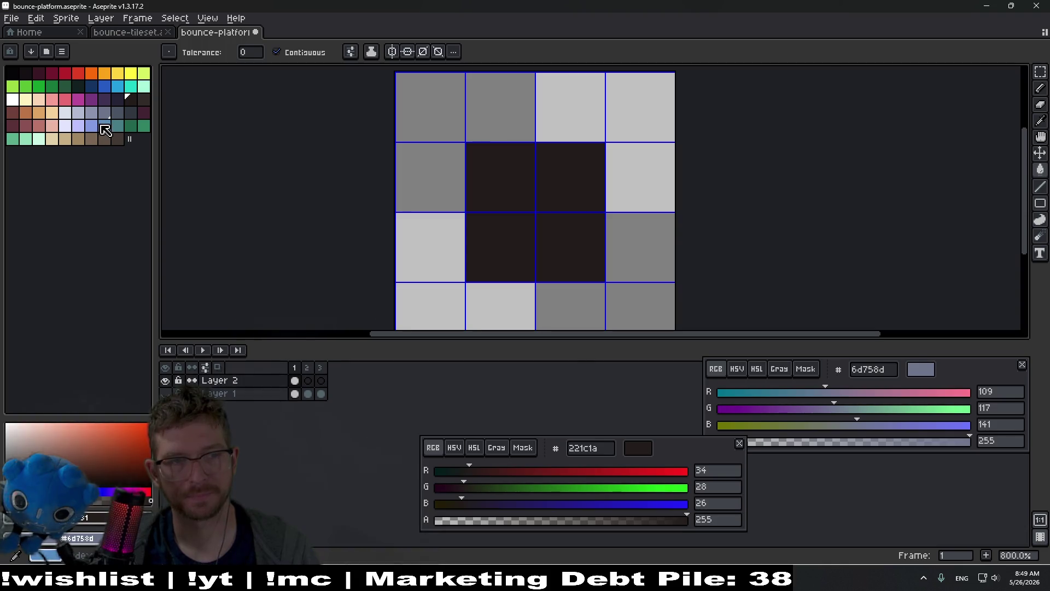
click(104, 127)
key(b)
drag(598, 277, 508, 279)
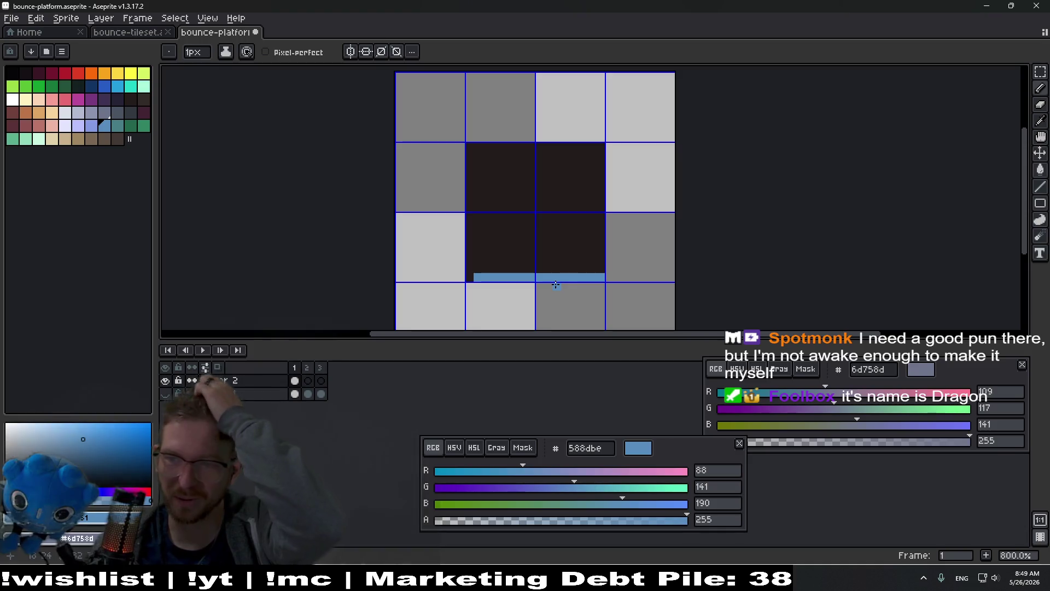
click(557, 268)
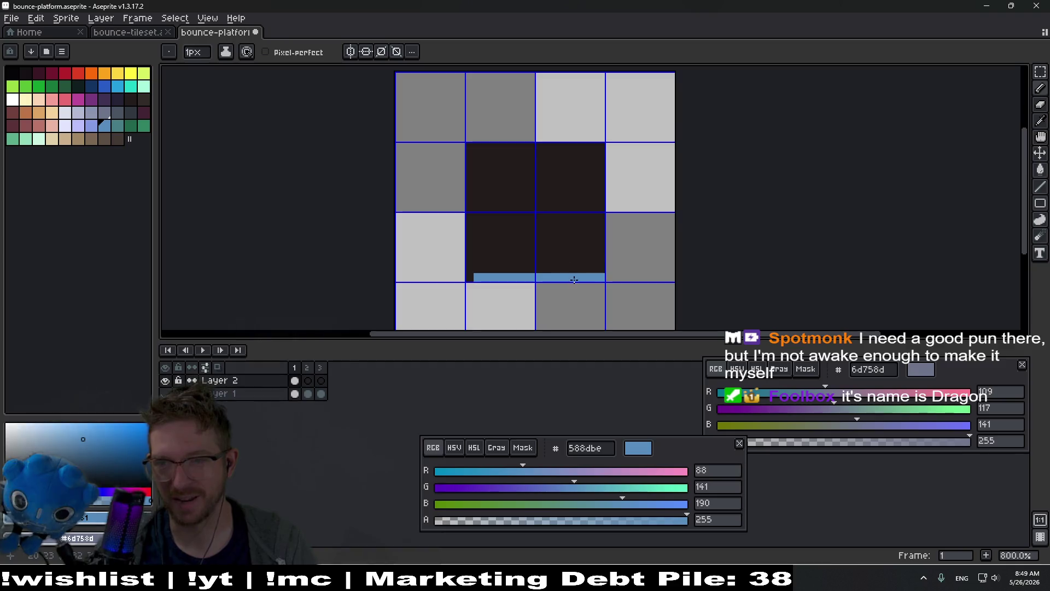
key(l)
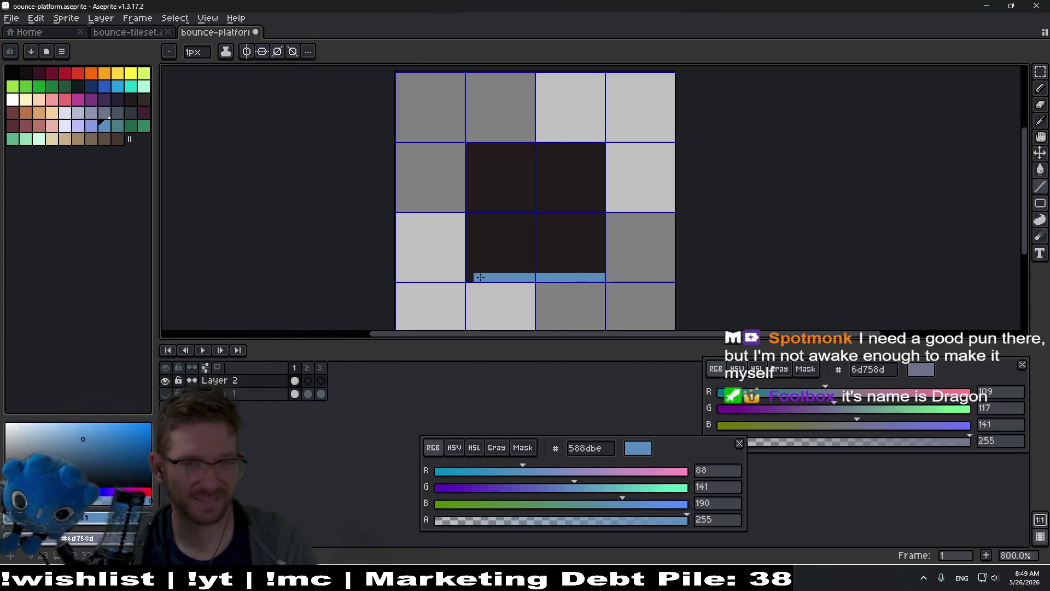
mouse_move(472, 275)
mouse_down()
mouse_move(485, 146)
mouse_move(471, 145)
mouse_move(599, 145)
mouse_move(600, 282)
mouse_up()
- Round off the pad's corners with stepped blue corner pixels
key(e)
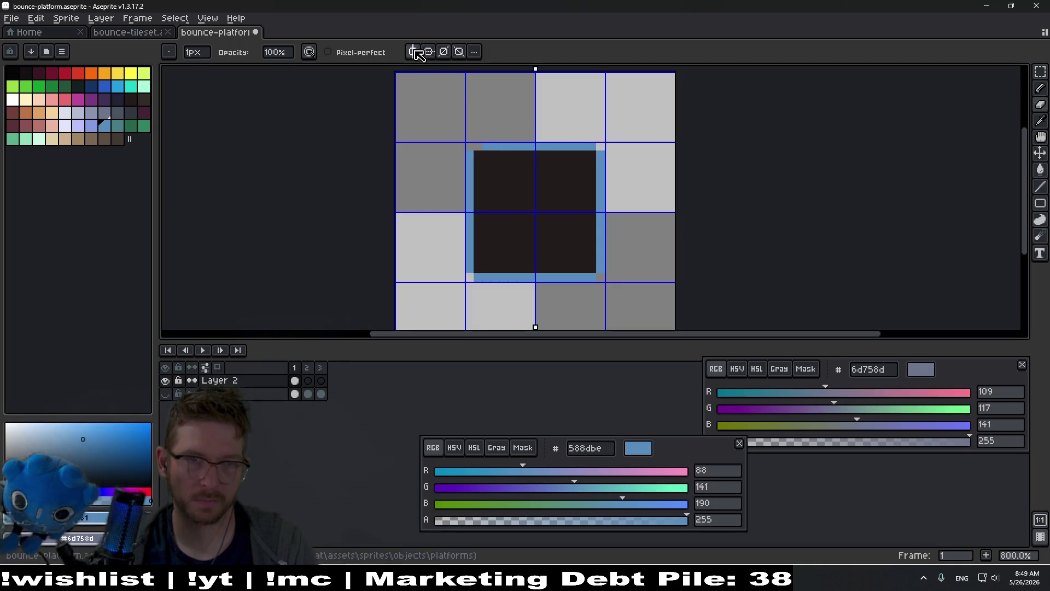
key(b)
scroll(474, 139, up, 3)
click(473, 139)
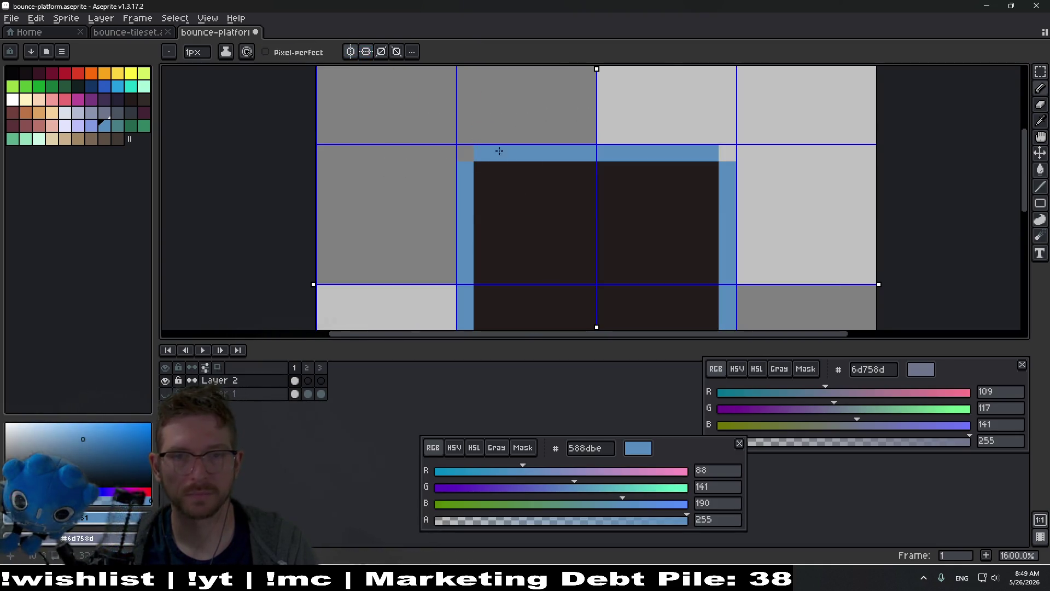
scroll(640, 192, down, 3)
scroll(647, 168, up, 2)
click(646, 166)
drag(659, 178, 660, 191)
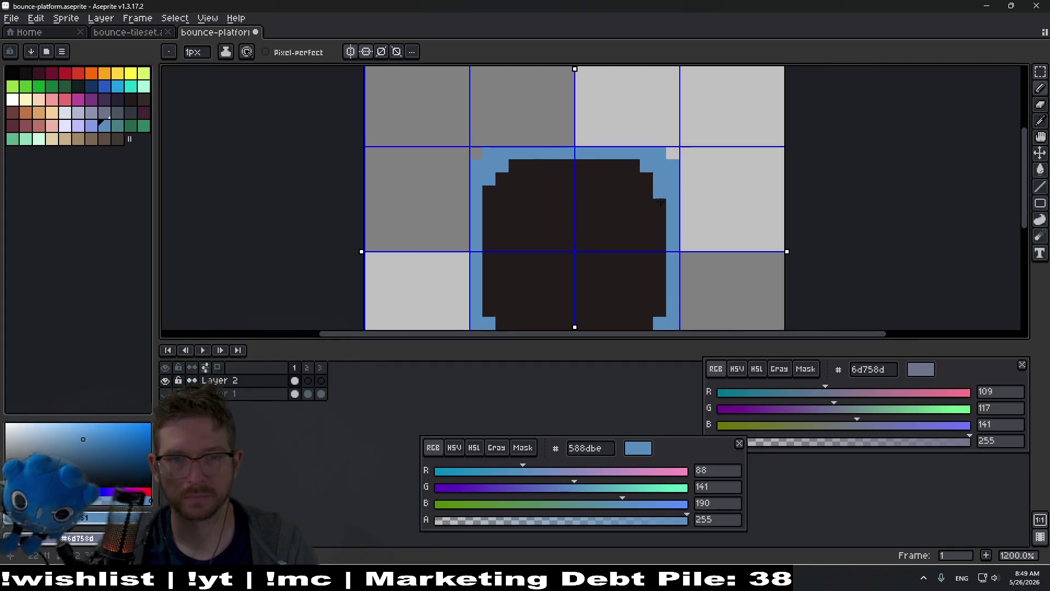
scroll(602, 227, down, 4)
scroll(577, 216, up, 2)
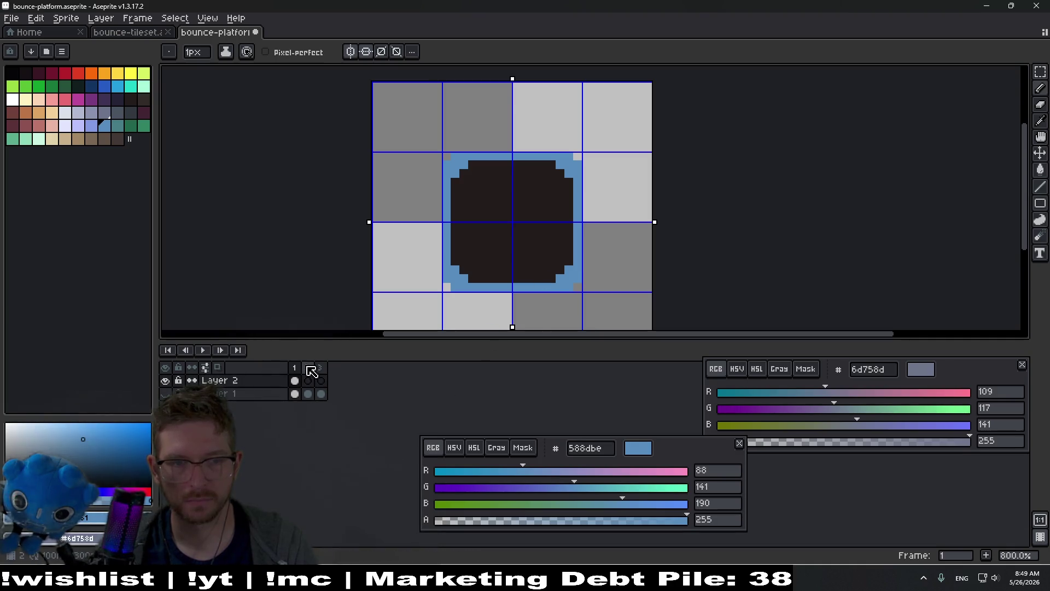
right_click(262, 383)
- Add a new Layer 3 above Layer 2 and step through the frames
mouse_move(294, 409)
click(361, 409)
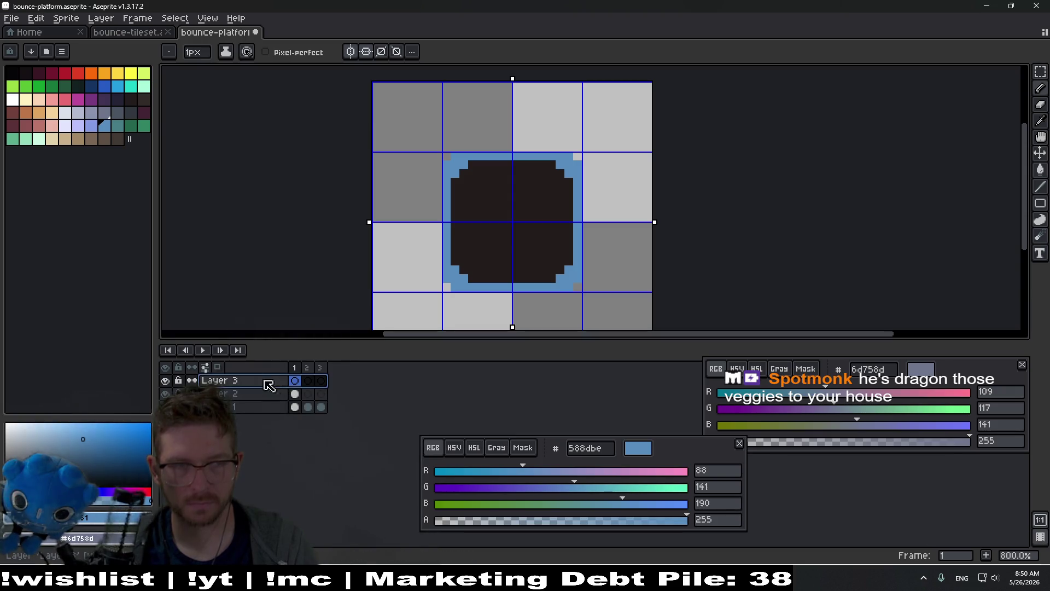
click(295, 394)
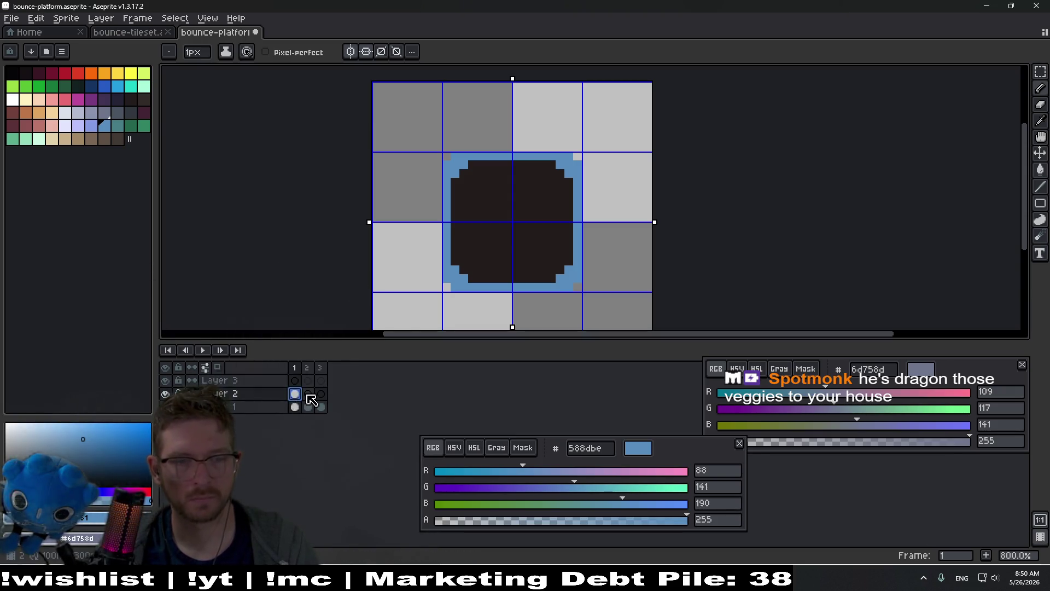
click(309, 394)
click(321, 394)
- Select Layer 3's frame-1 cel and make yellow #fffc40 the drawing colour
click(295, 382)
click(132, 73)
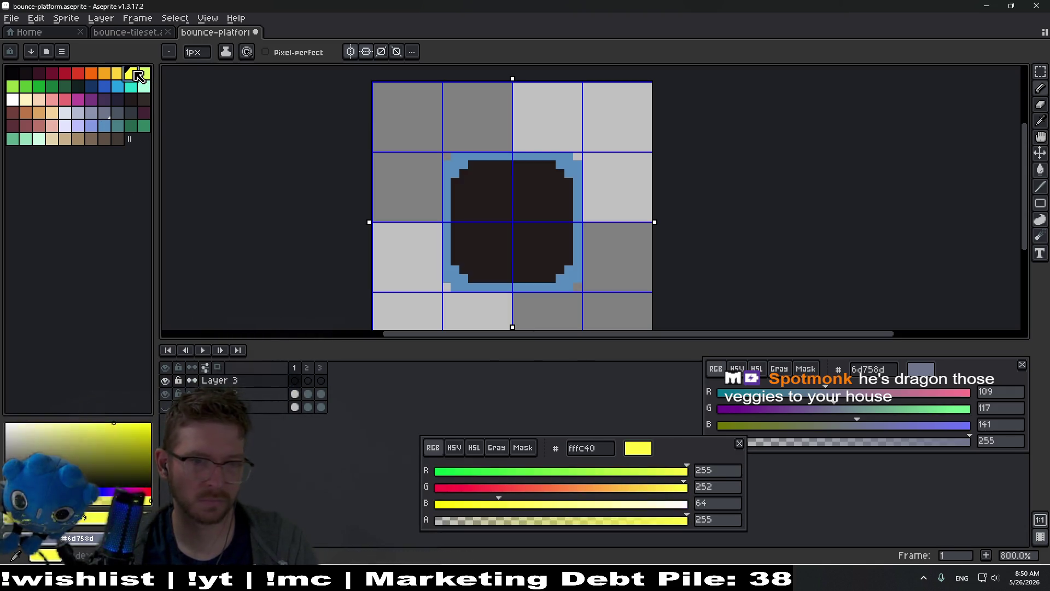
key(m)
scroll(510, 234, up, 3)
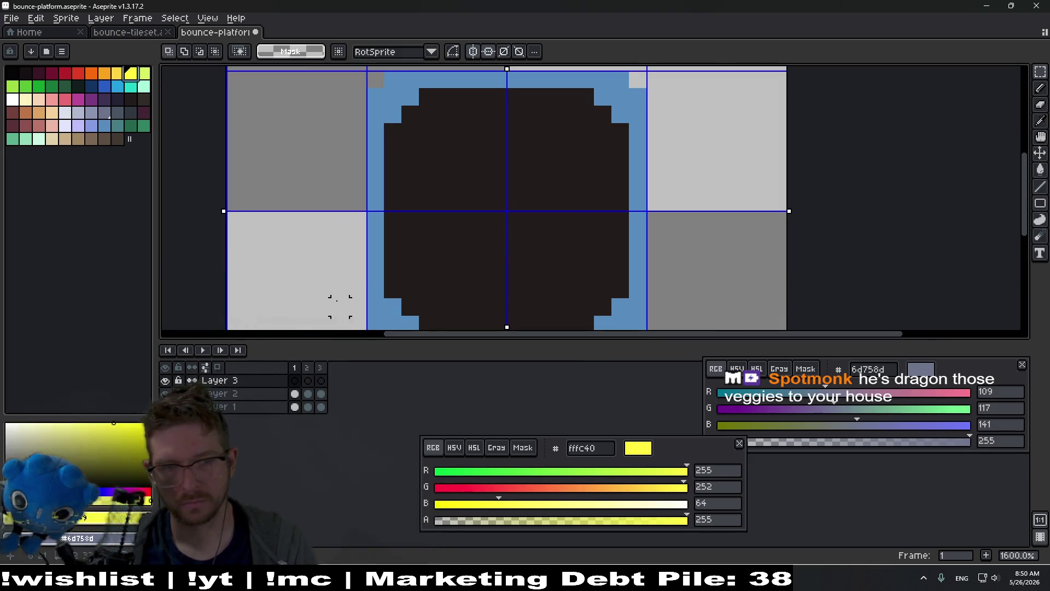
- On Layer 3's frame 2, paint a small yellow cross at the pad's centre
click(294, 368)
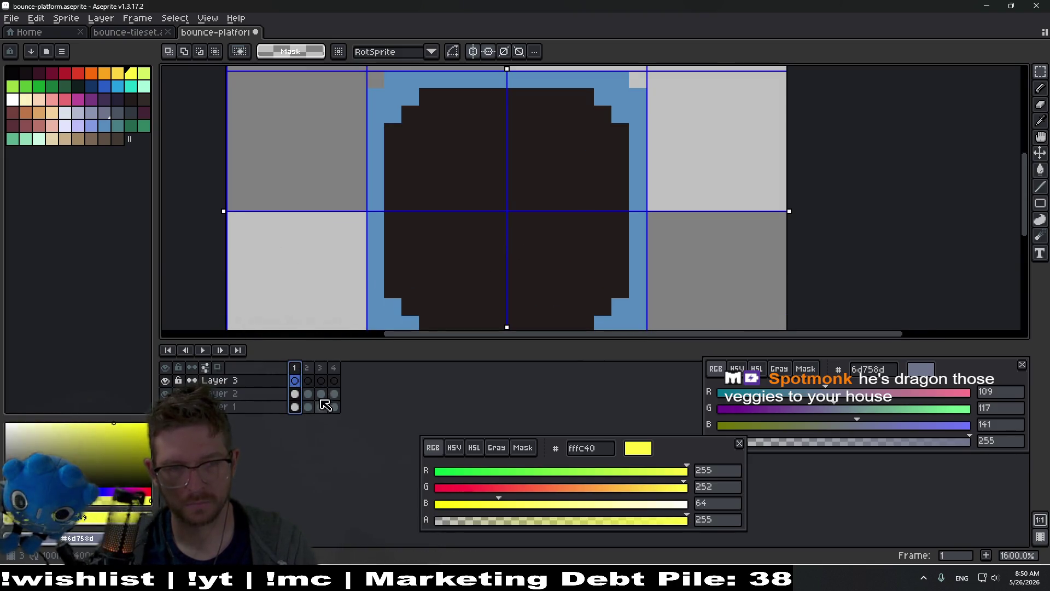
click(308, 381)
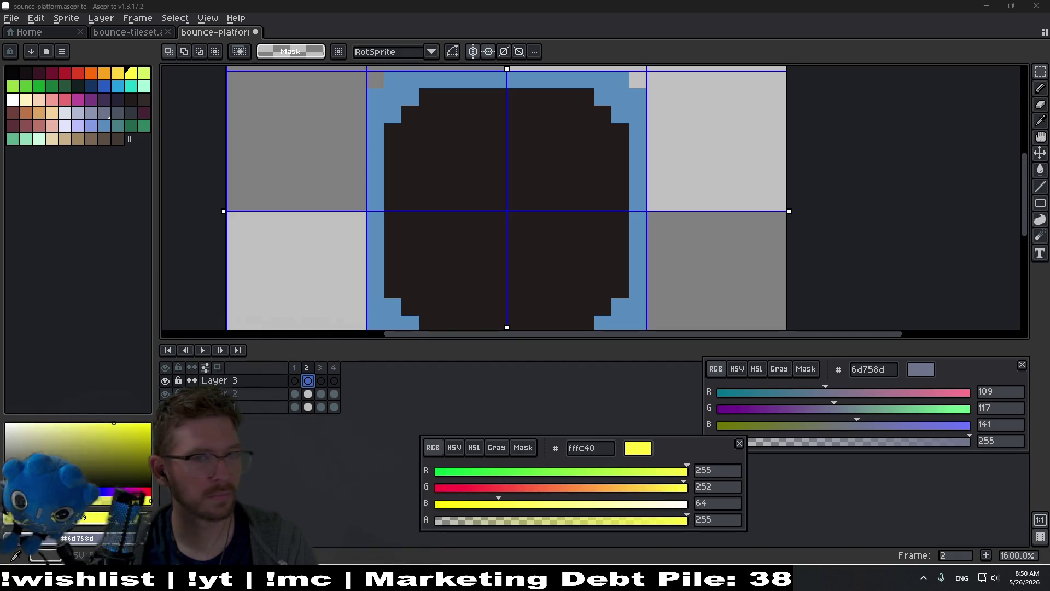
key(b)
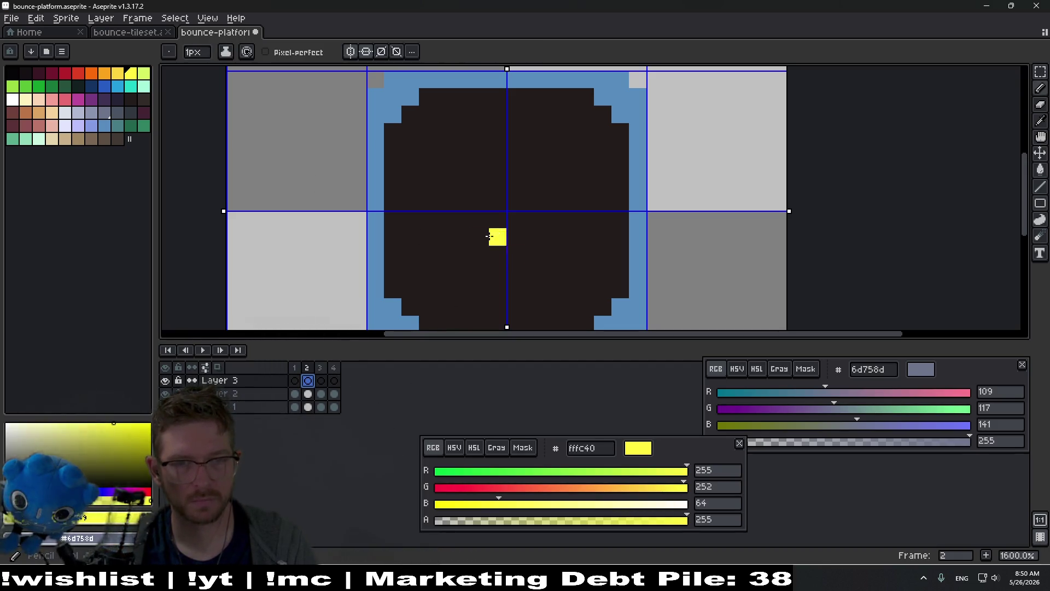
mouse_move(497, 202)
mouse_down()
mouse_move(514, 234)
mouse_move(531, 219)
mouse_up()
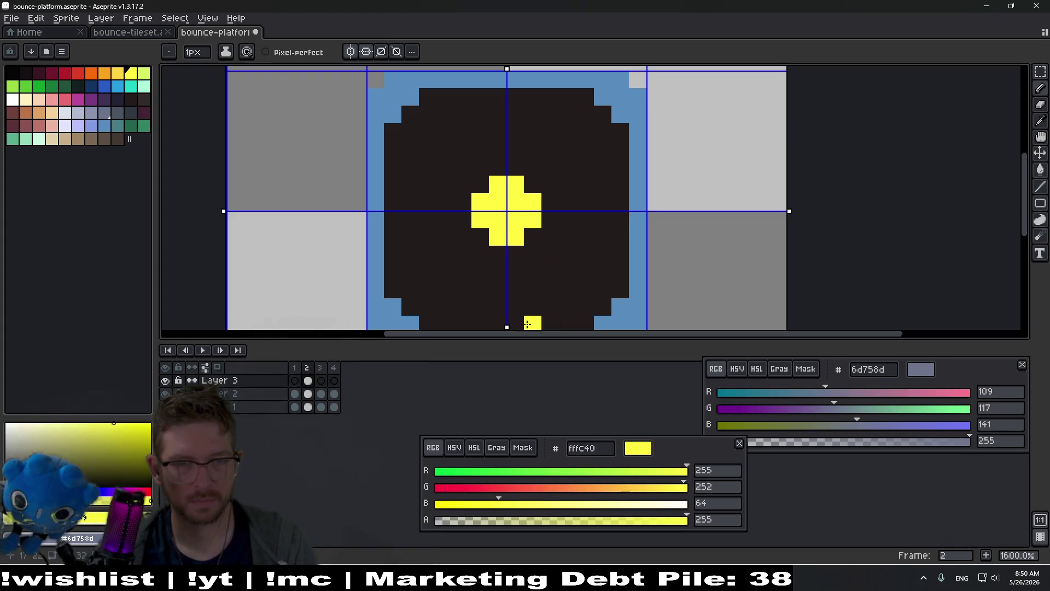
- In frame 3, paint a mirrored yellow ring with vertical bars, diagonal steps and outer arcs
click(321, 381)
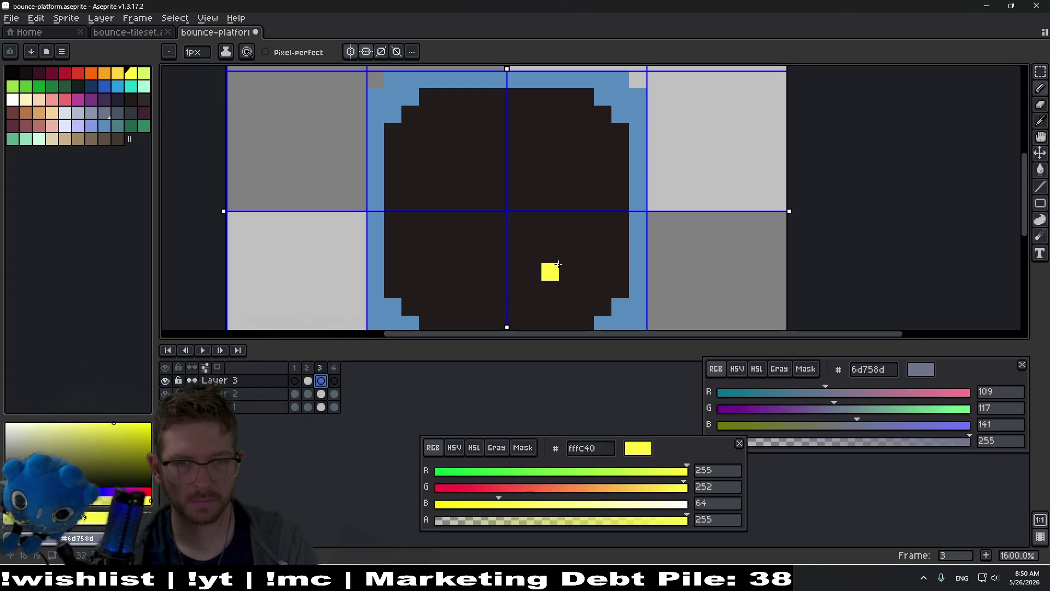
click(533, 290)
click(581, 260)
mouse_move(581, 259)
mouse_down()
mouse_move(587, 214)
mouse_move(575, 279)
mouse_move(550, 307)
mouse_up()
click(517, 310)
mouse_move(593, 265)
mouse_down()
mouse_move(612, 186)
mouse_move(607, 219)
mouse_move(568, 268)
mouse_move(514, 290)
mouse_up()
- Erase the ring's inner yellow columns and fill gaps at its top and bottom
key(e)
drag(410, 238, 410, 184)
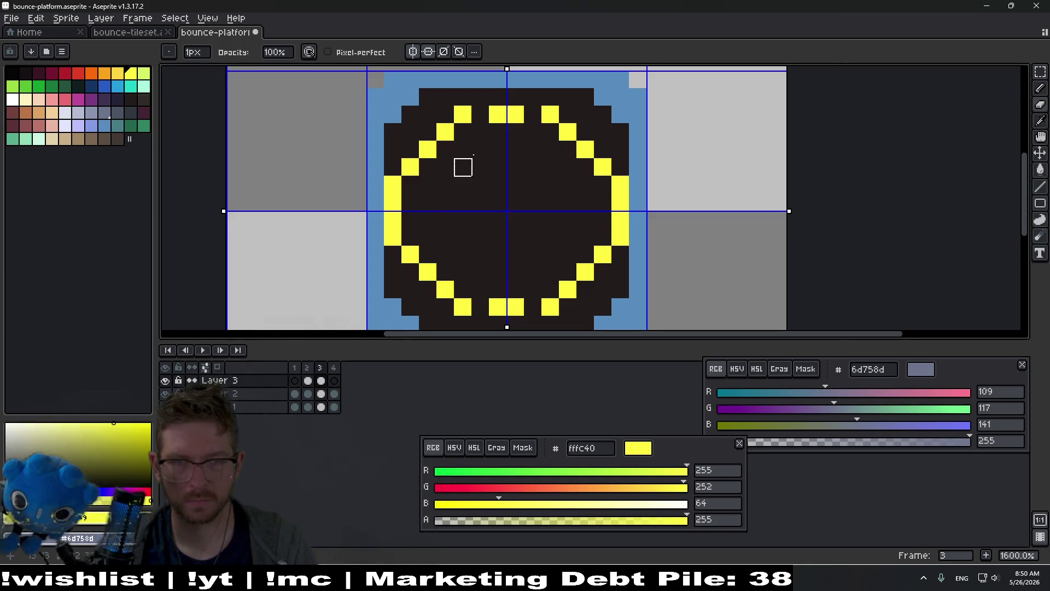
key(b)
click(480, 113)
click(585, 167)
key(ctrl+z)
mouse_move(603, 255)
mouse_down()
mouse_move(605, 197)
mouse_move(621, 238)
mouse_up()
- Thicken the yellow ring's diagonals with extra yellow pixels
key(e)
scroll(621, 229, down, 3)
scroll(621, 230, up, 3)
key(b)
click(549, 289)
click(547, 132)
click(565, 149)
click(583, 254)
click(599, 271)
scroll(595, 256, down, 3)
scroll(595, 257, down, 5)
scroll(591, 258, up, 4)
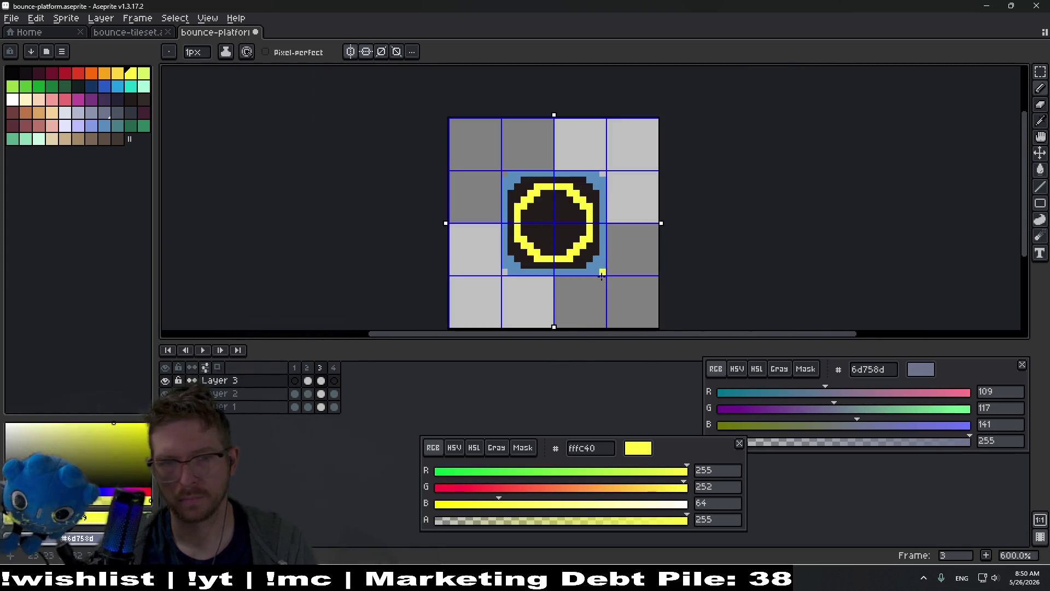
- In frame 4, clear Layer 3's pixels inside an elliptical selection around the pad
click(334, 370)
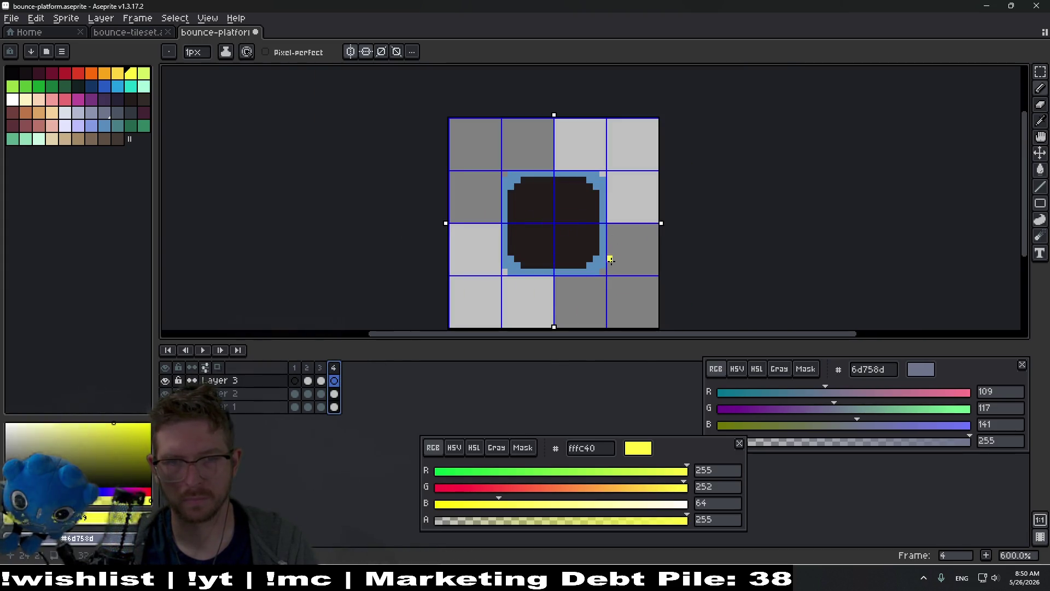
click(616, 259)
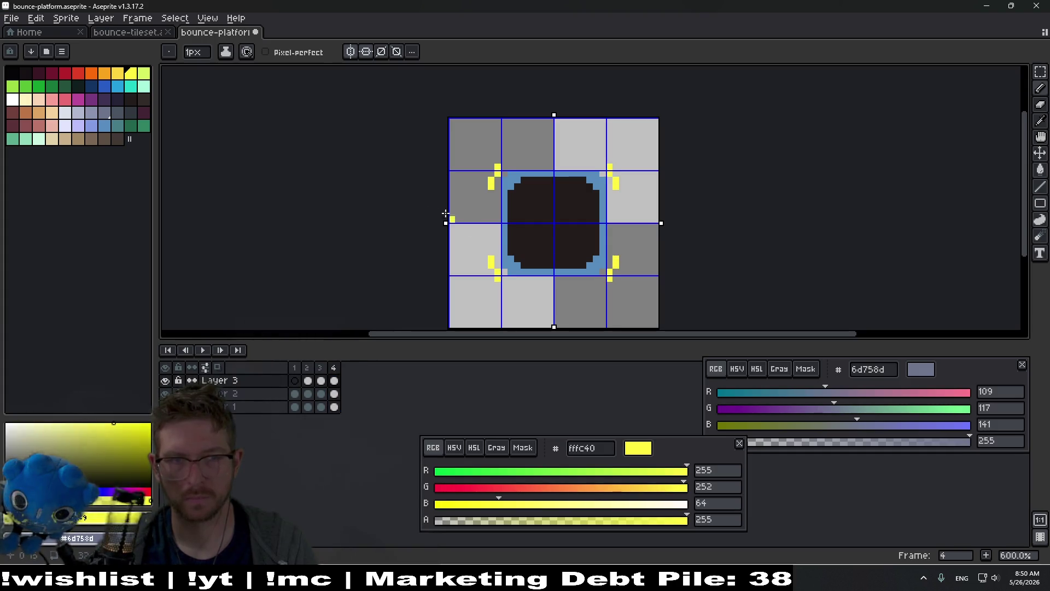
key(ctrl+z)
key(ctrl+z)
key(ctrl+z)
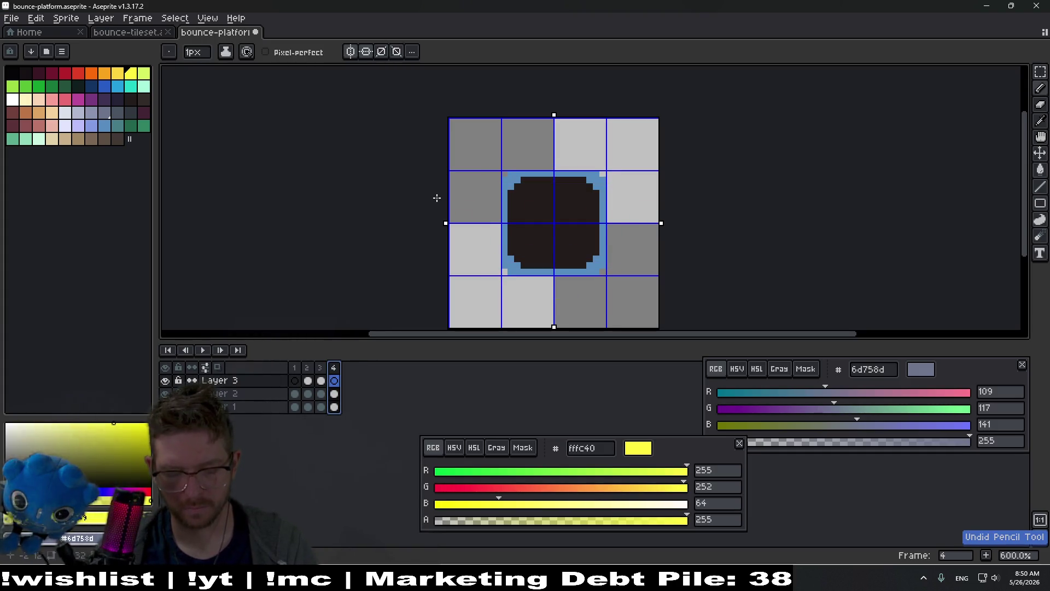
key(ctrl+y)
key(shift+m)
key(ctrl+z)
drag(496, 166, 642, 297)
key(Delete)
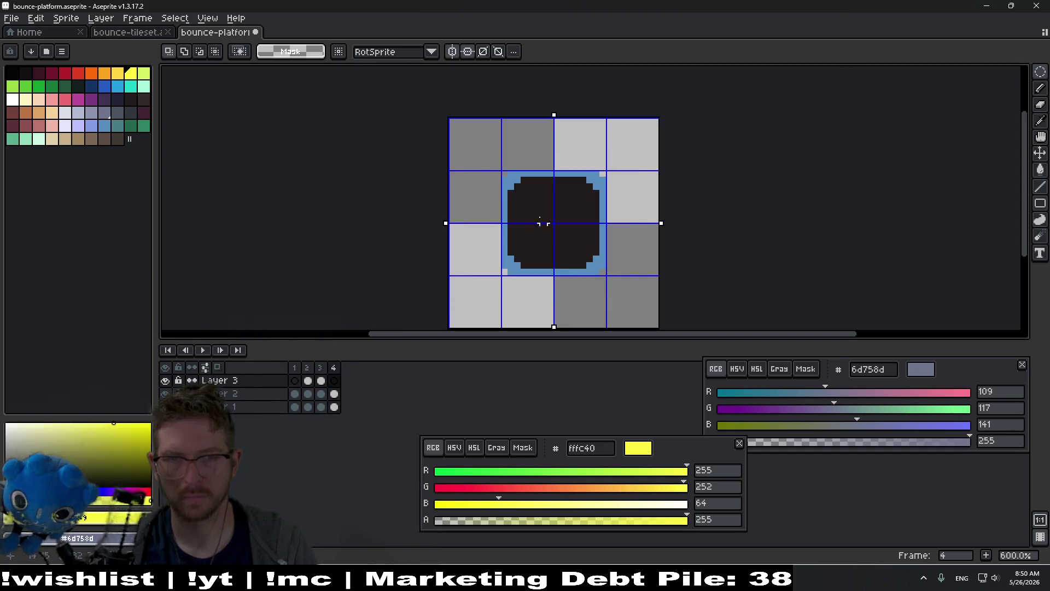
- Turn an ellipse around the pad into a 4-pixel border and fill it yellow
mouse_move(484, 154)
mouse_down()
mouse_move(643, 306)
mouse_move(622, 291)
mouse_up()
key(ctrl+z)
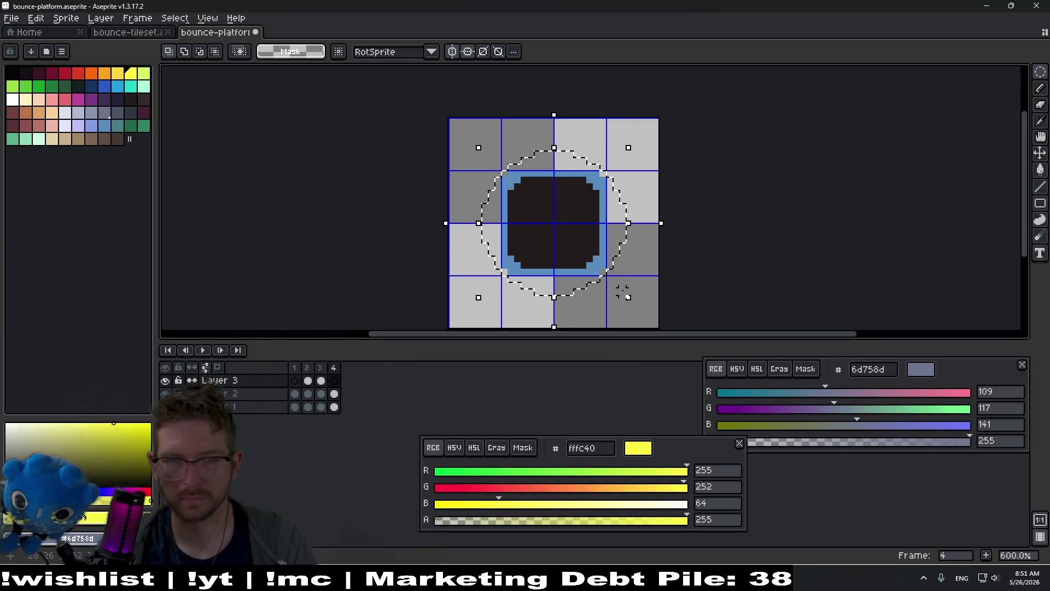
click(184, 18)
mouse_move(186, 98)
click(300, 99)
text(4)
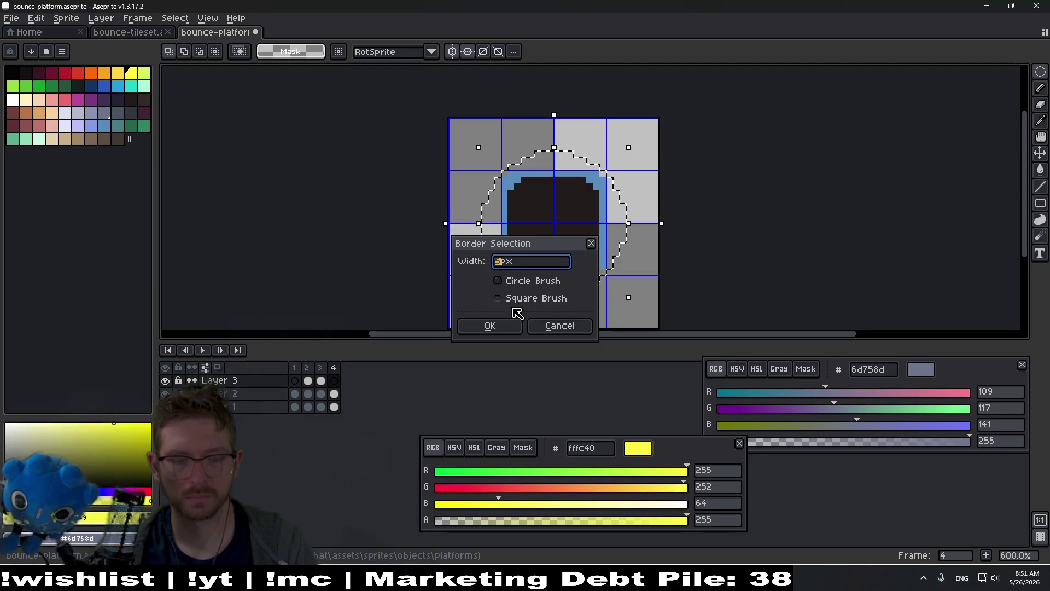
click(495, 327)
key(g)
click(575, 291)
key(ctrl+d)
- Return to frame 4 and add a fifth frame after it
key(period)
key(period)
key(period)
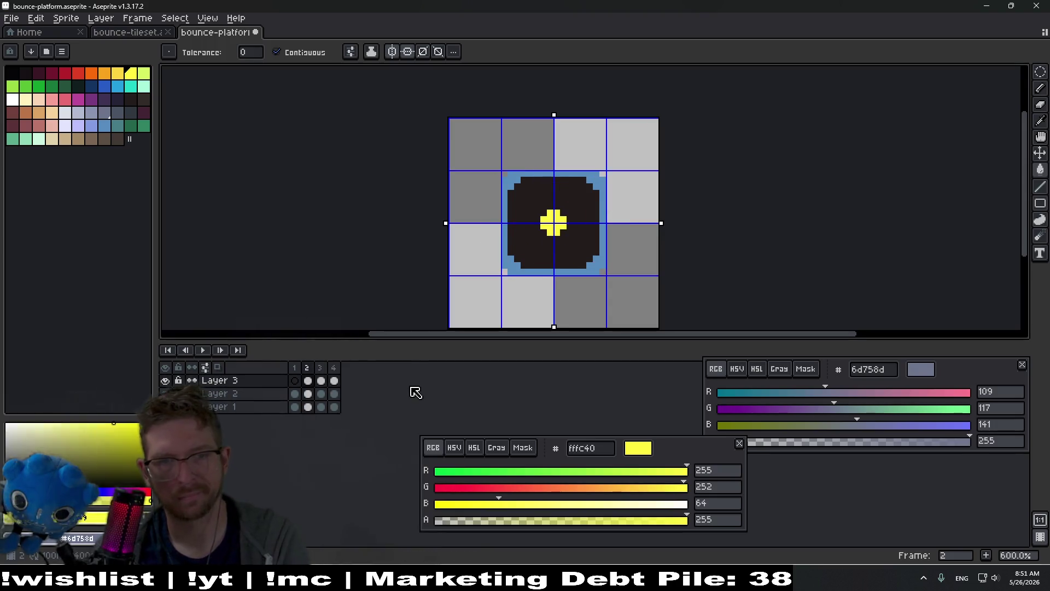
key(period)
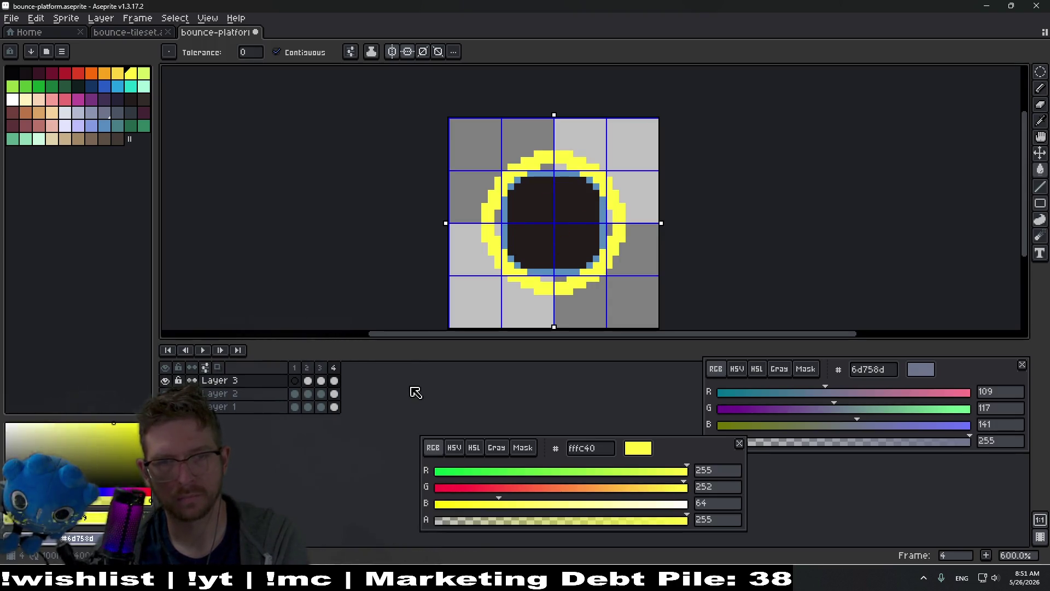
click(334, 368)
key(alt+n)
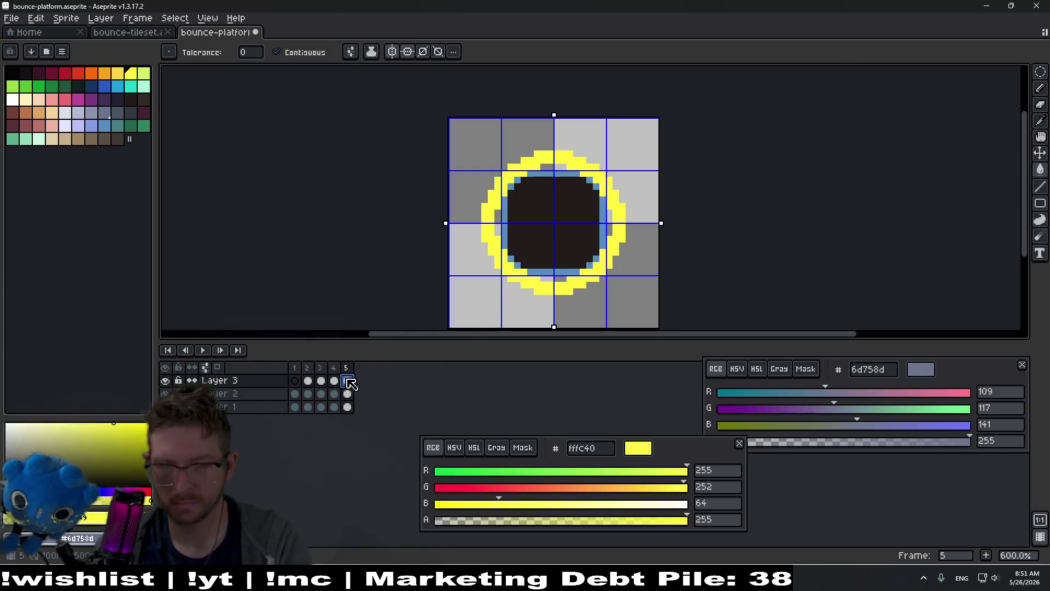
- On frame 5, fill a thin yellow border ring around a large ellipse spanning the sprite
key(Delete)
key(m)
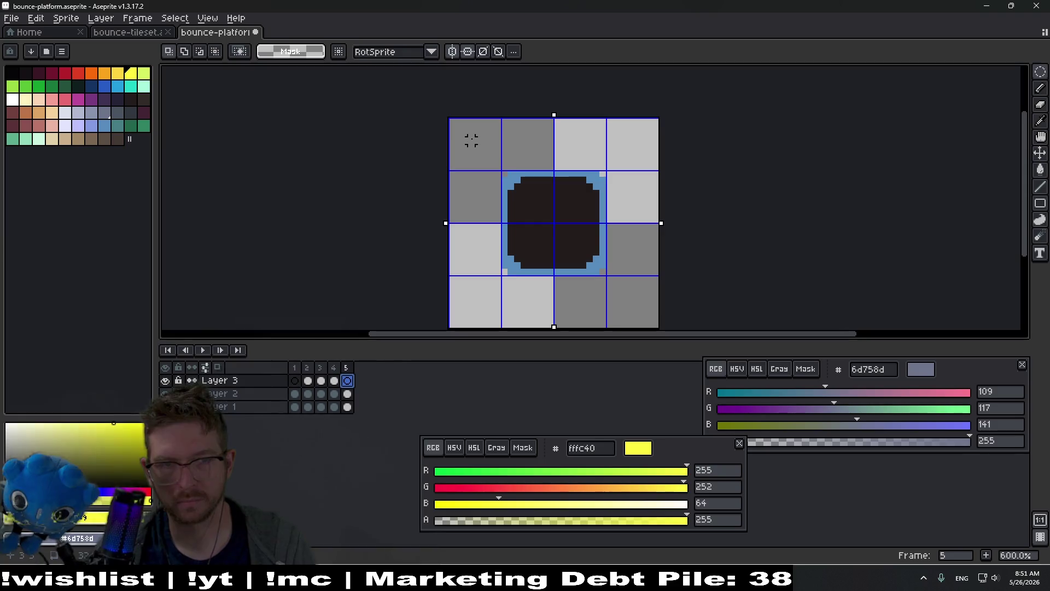
drag(464, 133, 642, 305)
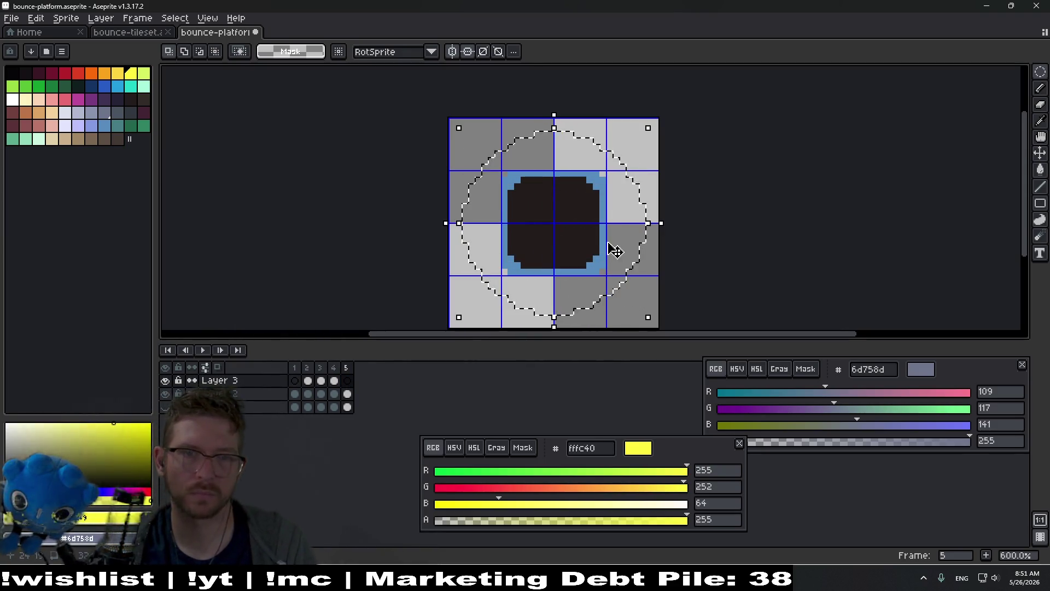
click(207, 18)
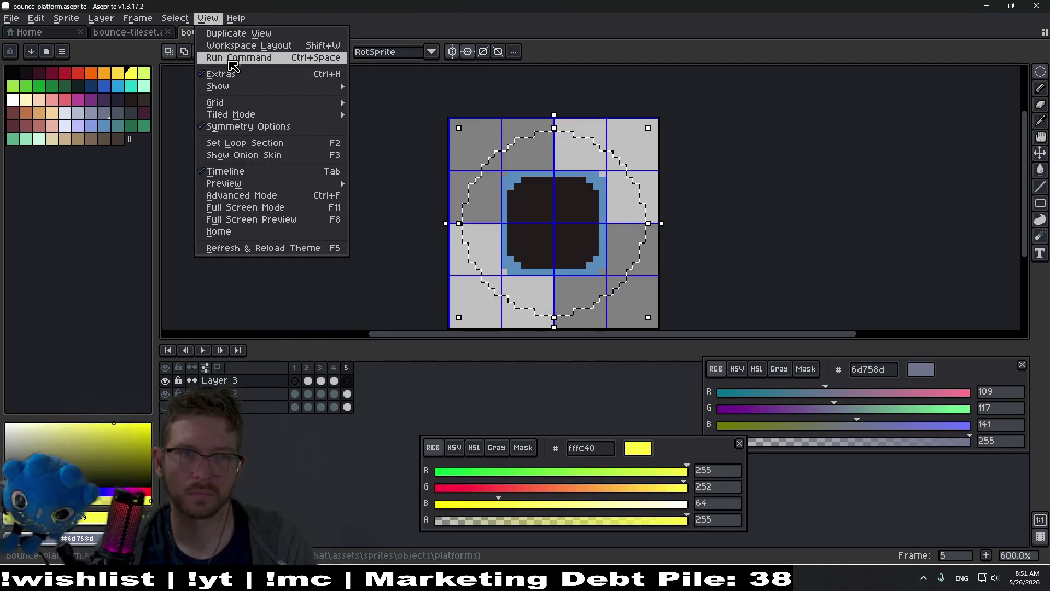
mouse_move(236, 107)
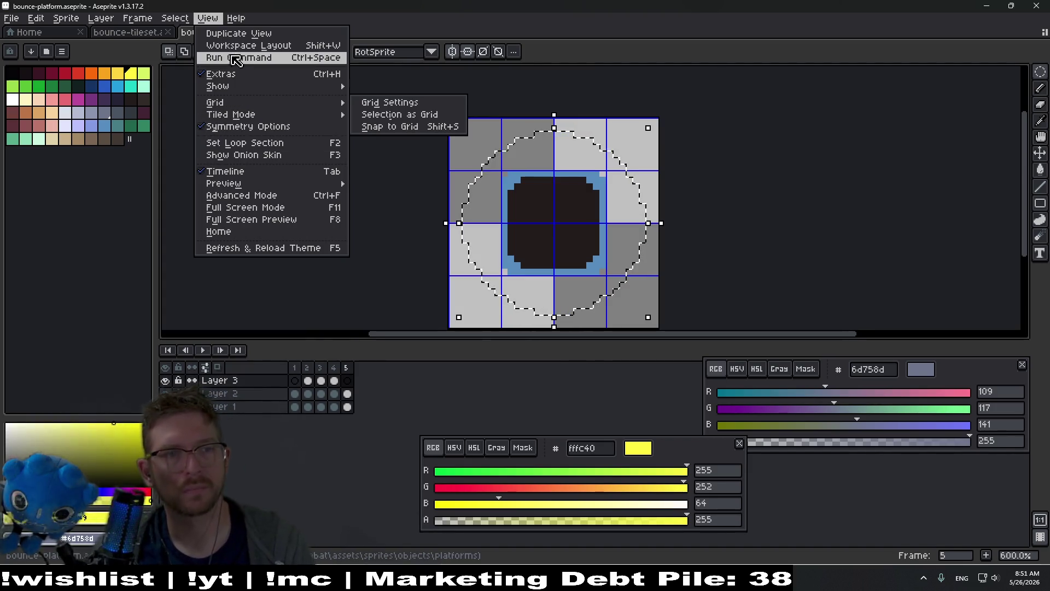
mouse_move(175, 18)
mouse_move(208, 97)
click(295, 99)
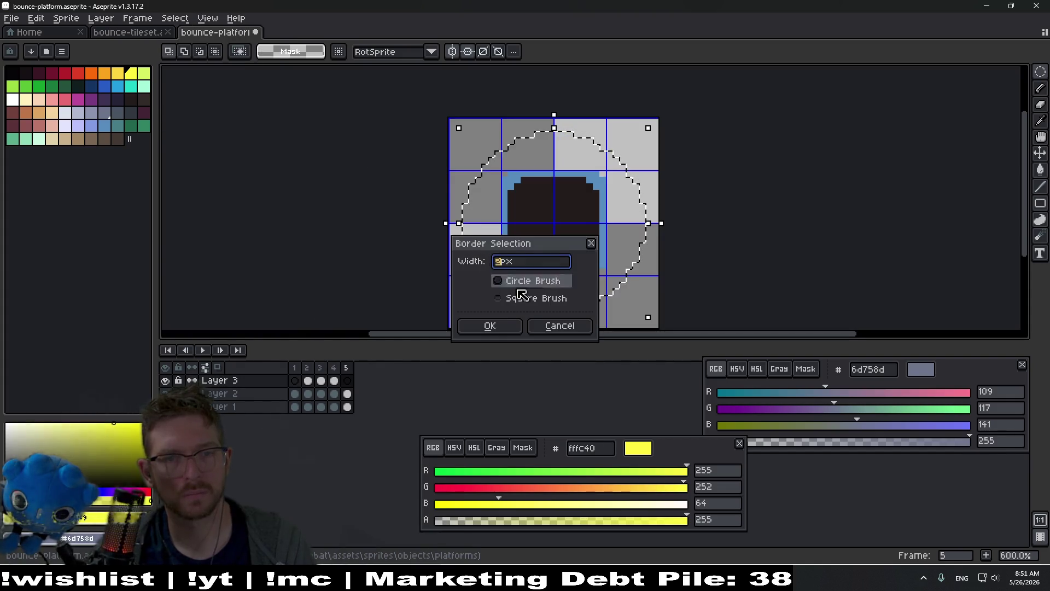
scroll(585, 304, up, 3)
key(g)
mouse_move(541, 322)
mouse_down()
mouse_move(626, 284)
mouse_move(673, 230)
mouse_move(686, 88)
mouse_move(674, 231)
mouse_move(700, 164)
mouse_move(698, 126)
mouse_up()
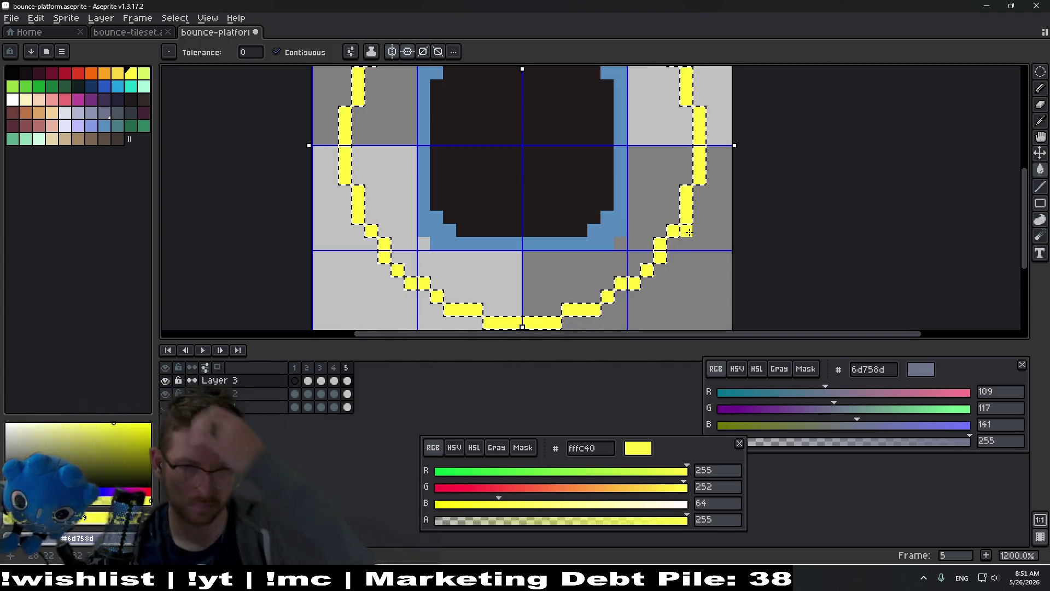
- With symmetry off, cut gaps to break the yellow ring into dashes, then add a sixth frame
scroll(679, 219, down, 3)
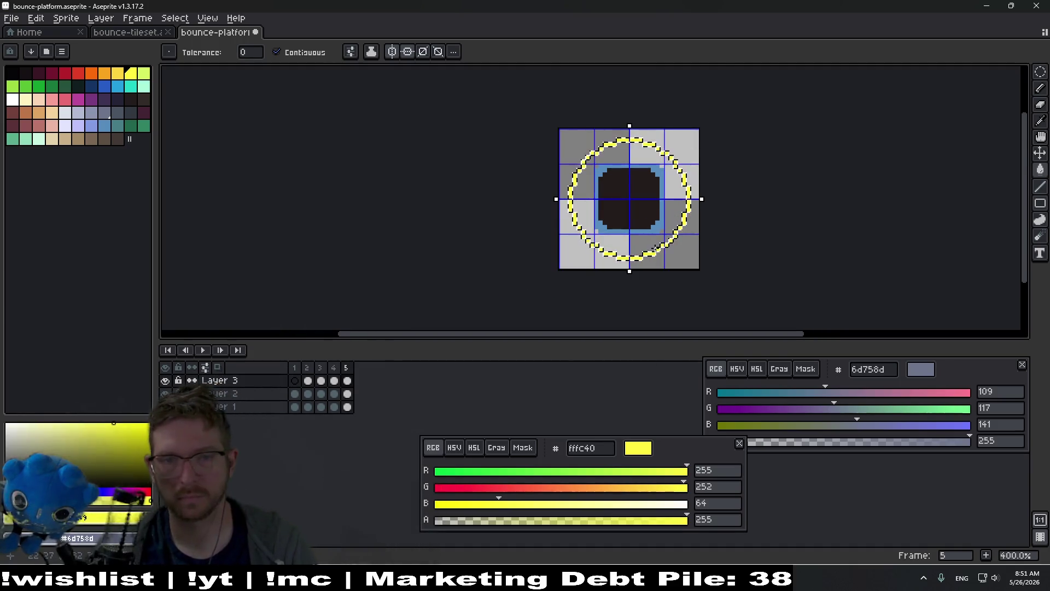
scroll(683, 227, up, 2)
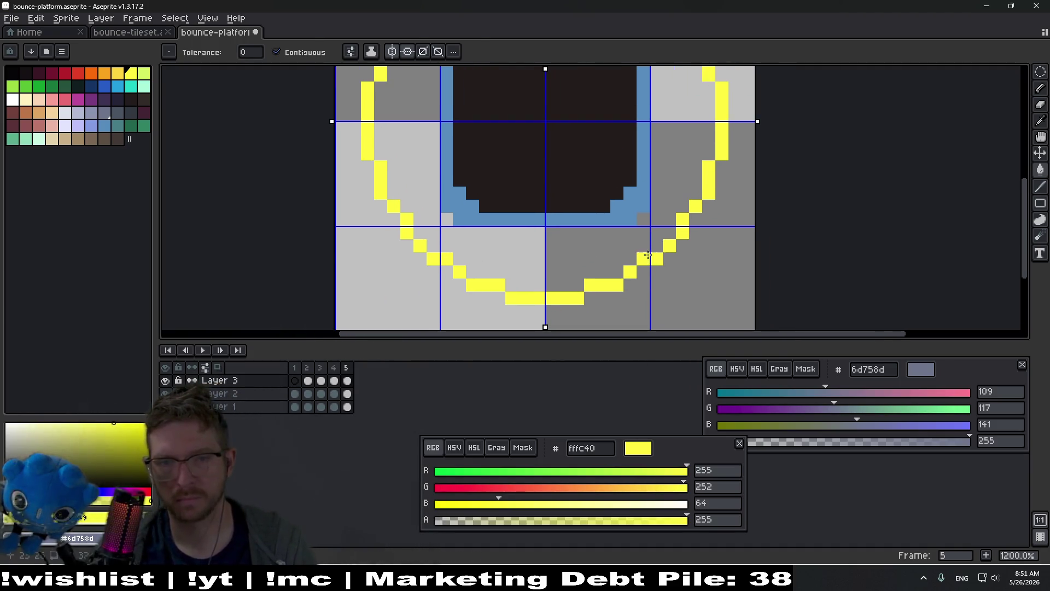
drag(691, 235, 649, 253)
key(b)
click(412, 51)
click(428, 51)
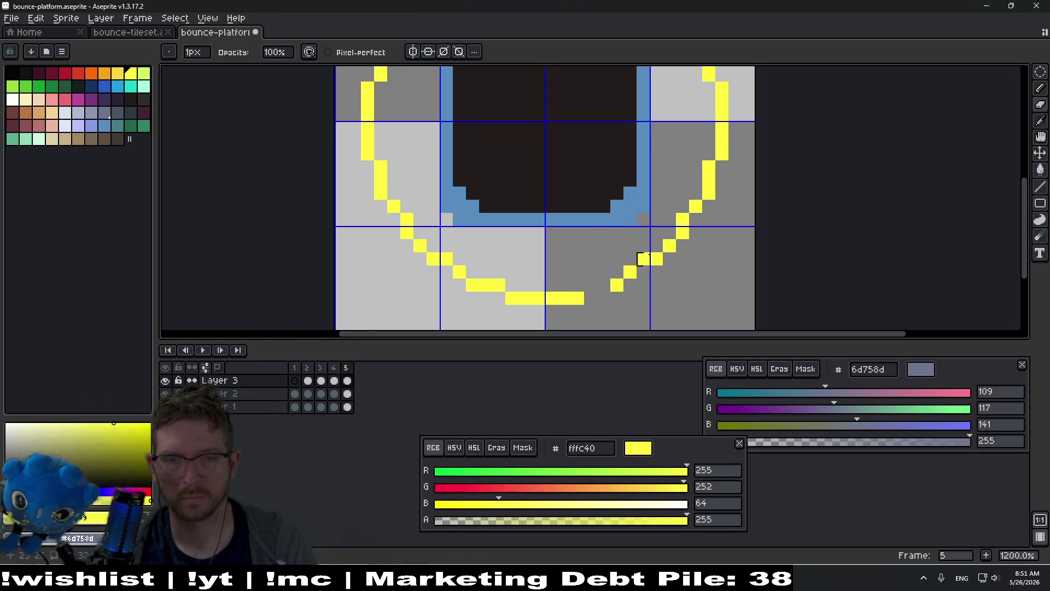
scroll(684, 197, up, 3)
scroll(659, 225, left, 2)
drag(394, 233, 408, 164)
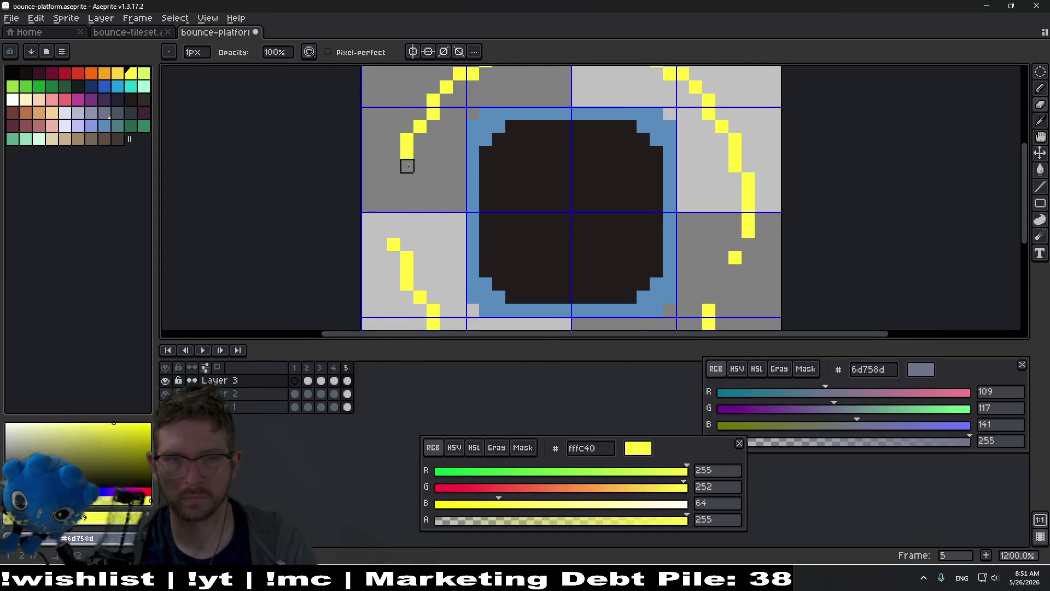
scroll(408, 165, up, 2)
scroll(408, 164, right, 2)
scroll(640, 121, down, 2)
scroll(644, 235, down, 2)
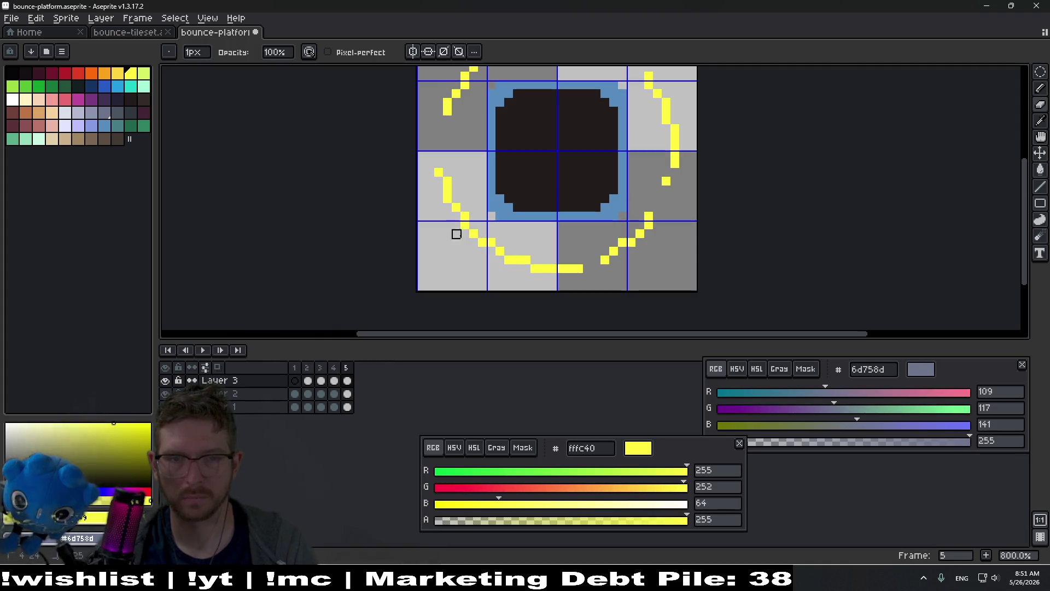
scroll(572, 237, down, 3)
scroll(619, 206, up, 2)
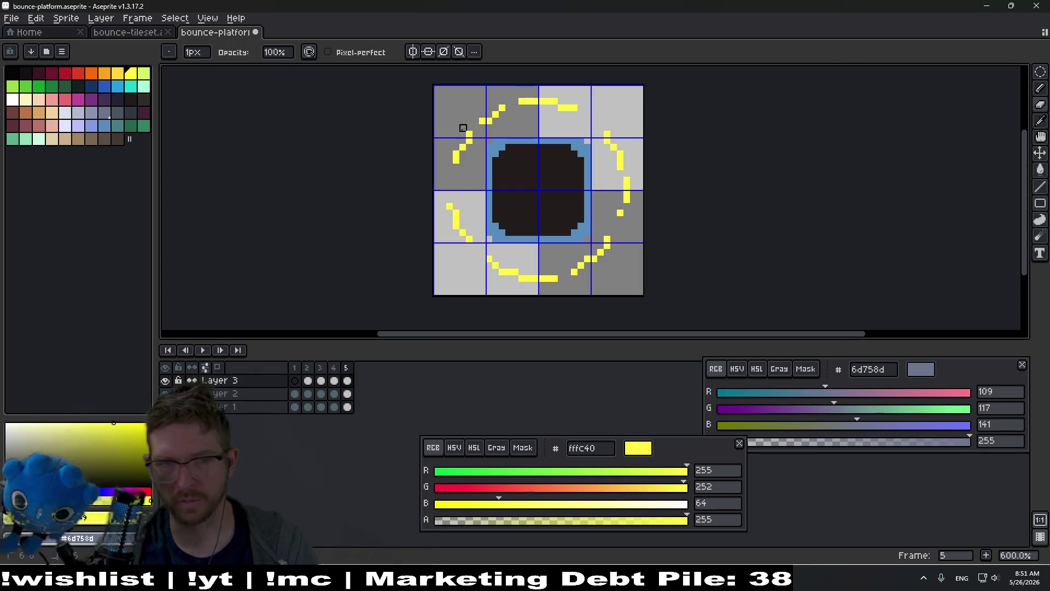
scroll(516, 186, down, 3)
scroll(523, 230, up, 2)
scroll(501, 222, up, 2)
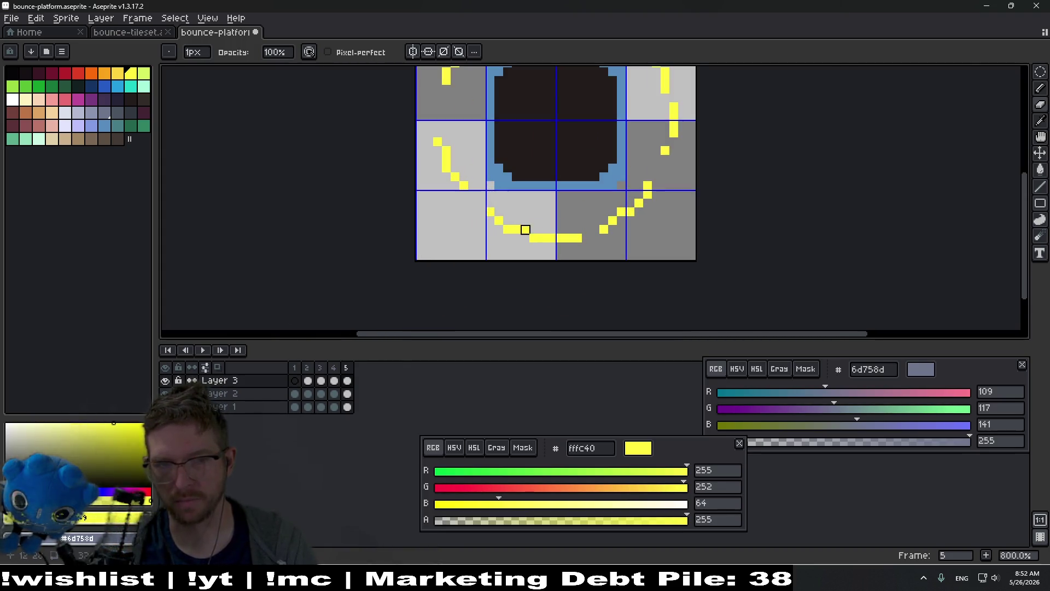
scroll(558, 212, down, 3)
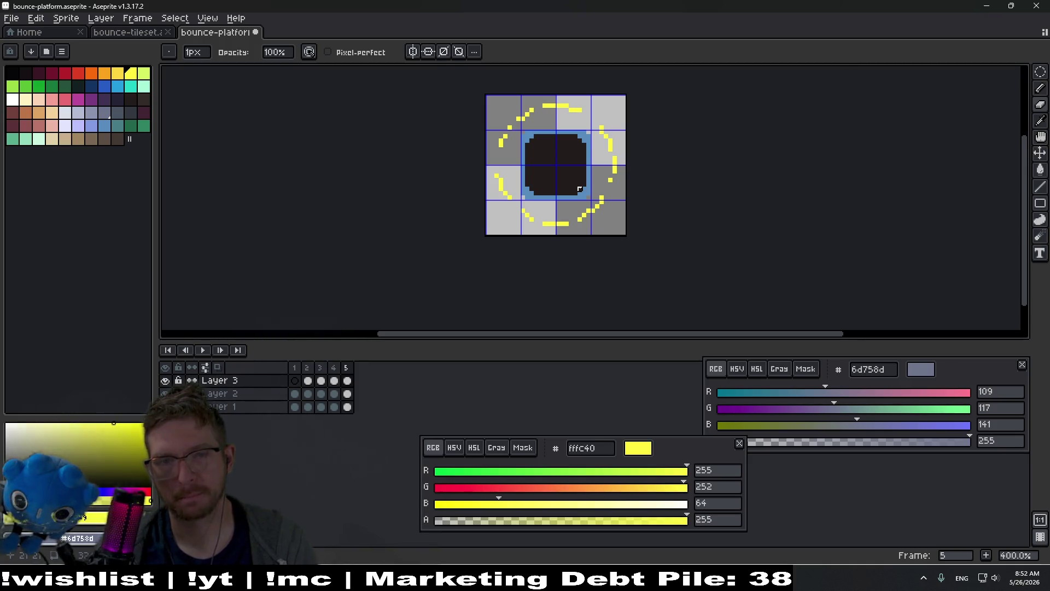
scroll(539, 124, up, 3)
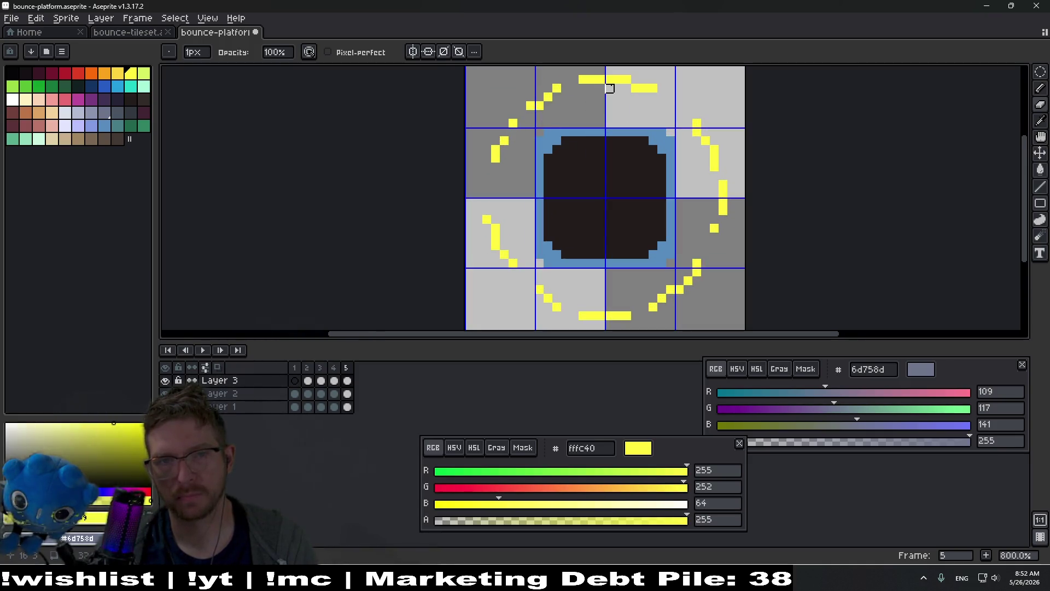
scroll(681, 214, down, 5)
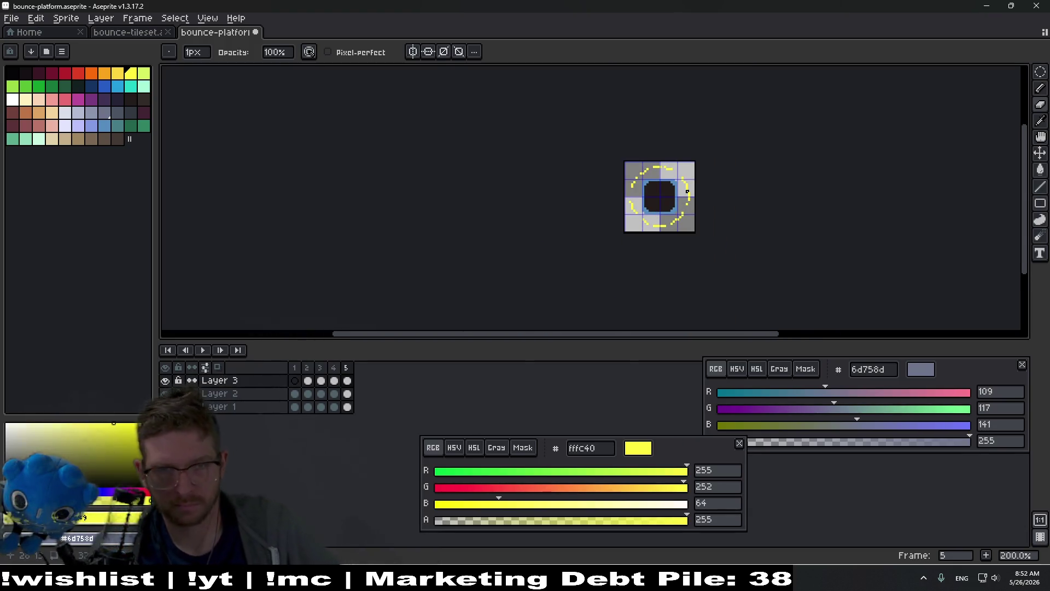
scroll(659, 278, up, 3)
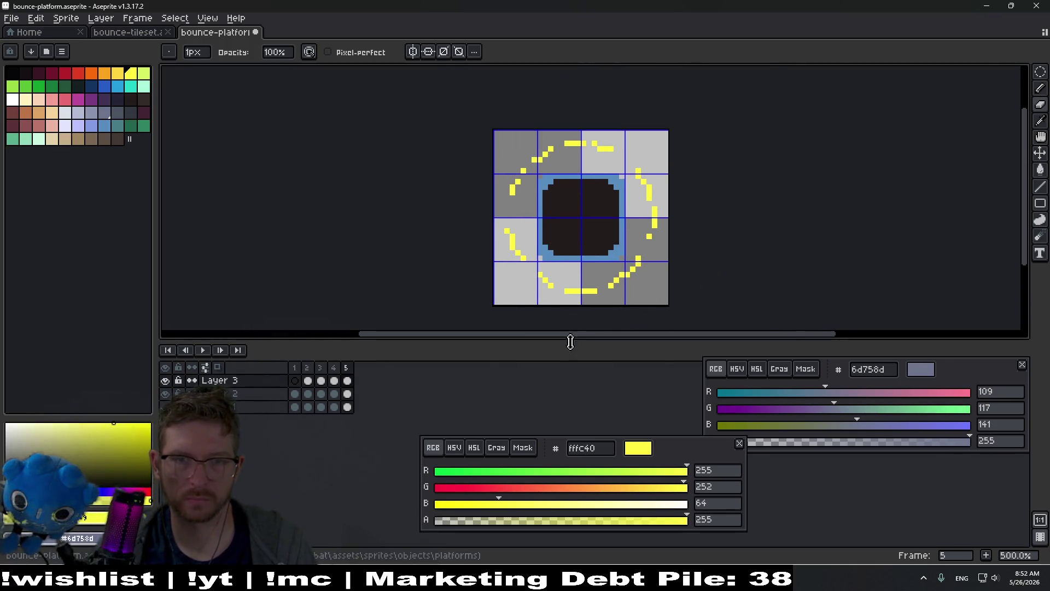
click(346, 368)
key(alt+n)
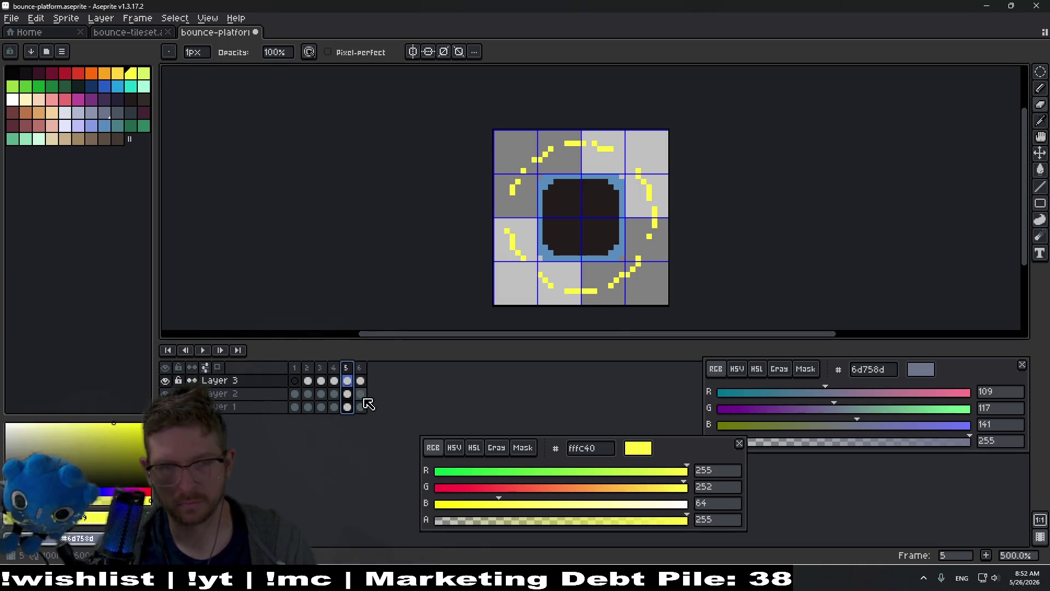
- Clear frame 6's copied ring and pencil short yellow fragments near the top, sides and lower right
scroll(606, 307, up, 2)
key(Delete)
mouse_move(664, 261)
mouse_down()
mouse_move(583, 300)
mouse_move(512, 300)
mouse_move(451, 272)
mouse_up()
drag(434, 154, 433, 140)
mouse_move(488, 90)
mouse_down()
mouse_move(472, 146)
mouse_move(472, 101)
mouse_up()
drag(486, 94, 508, 94)
drag(610, 86, 651, 87)
drag(681, 162, 681, 176)
drag(681, 241, 681, 253)
- Play the animation to review it, then step back through frames 4 and 3 to frame 2
scroll(673, 245, down, 3)
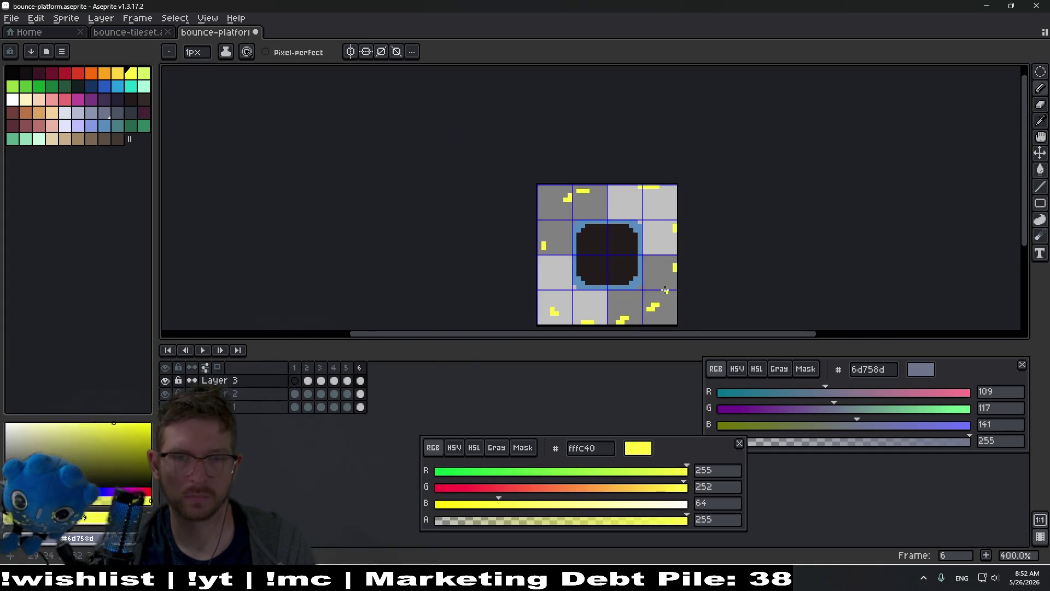
click(202, 350)
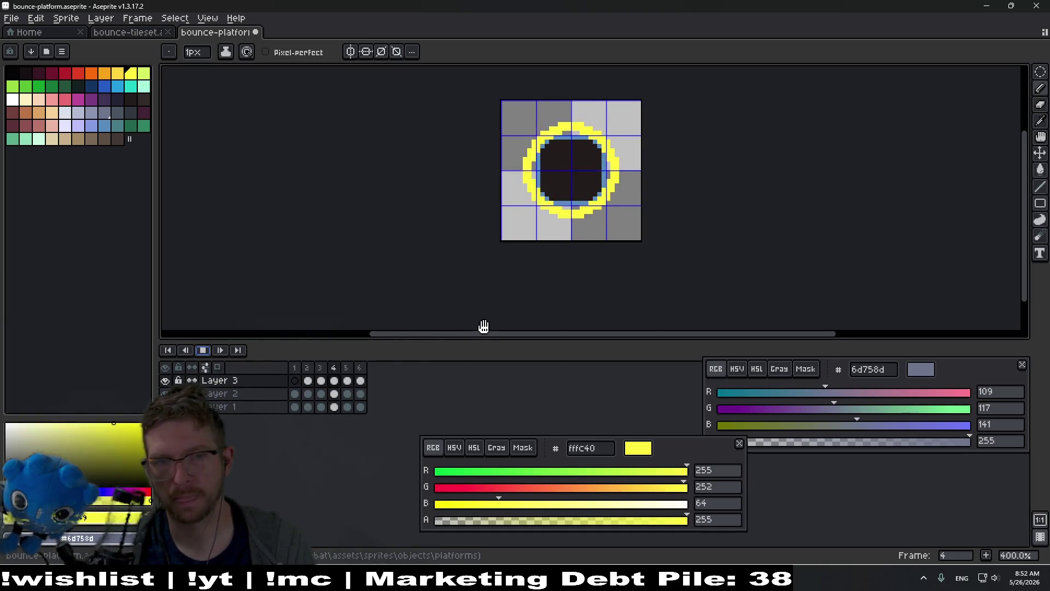
click(206, 349)
click(335, 370)
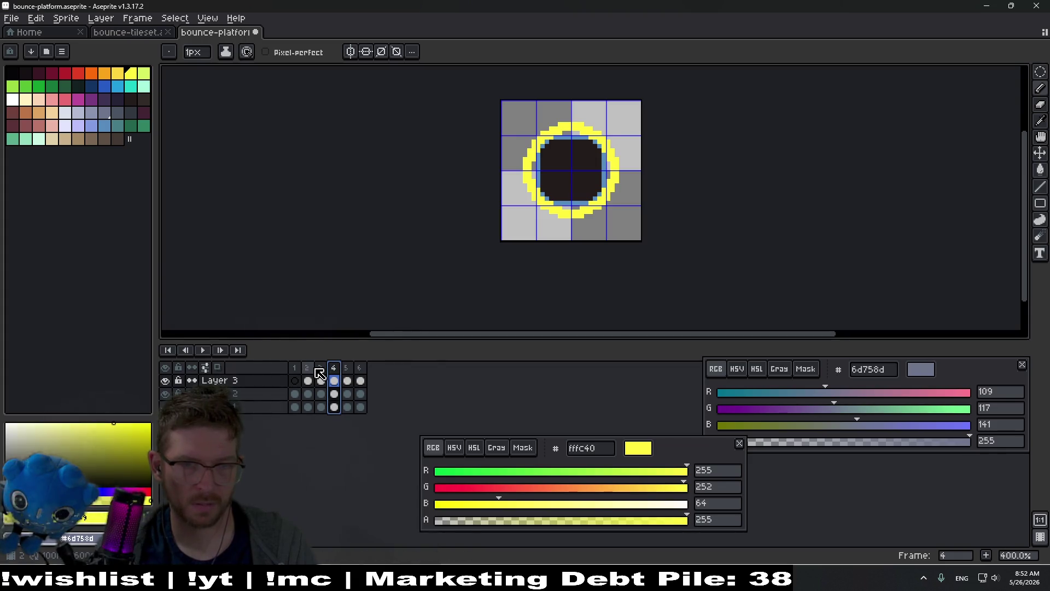
click(321, 369)
click(310, 369)
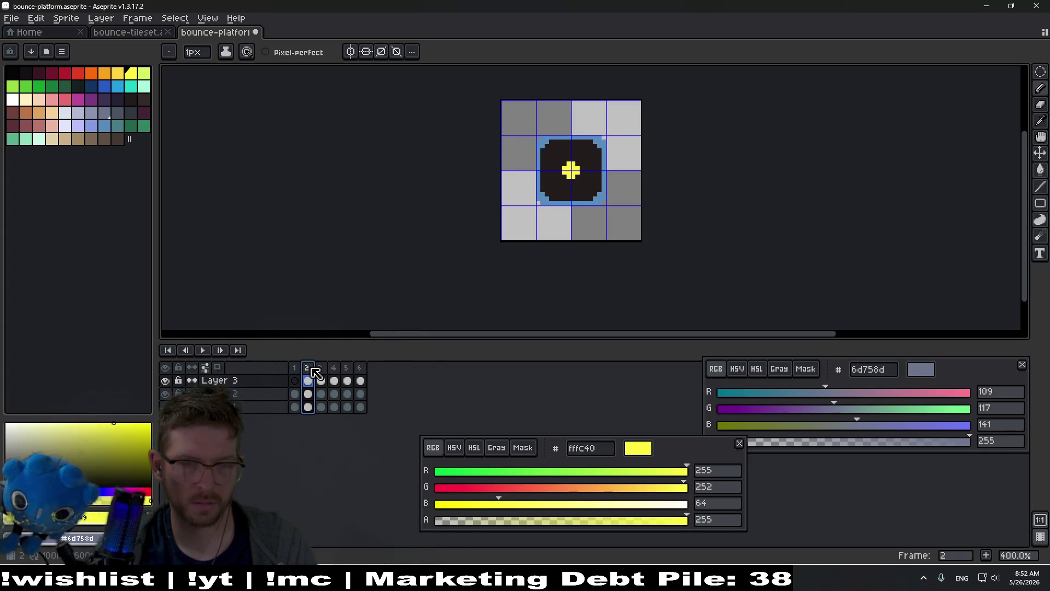
- With horizontal and vertical symmetry on, enlarge frame 2's yellow dot into a mirrored capsule shape
scroll(541, 175, up, 5)
drag(645, 205, 630, 204)
click(350, 51)
click(366, 52)
click(643, 217)
mouse_move(656, 204)
mouse_down()
mouse_move(653, 171)
mouse_move(671, 159)
mouse_move(628, 164)
mouse_up()
click(643, 138)
click(669, 189)
- Erase the shape's centre and inner edges into a thin small yellow ring, then preview the pulse
key(e)
click(643, 152)
click(650, 152)
click(663, 165)
click(669, 179)
click(643, 191)
click(641, 207)
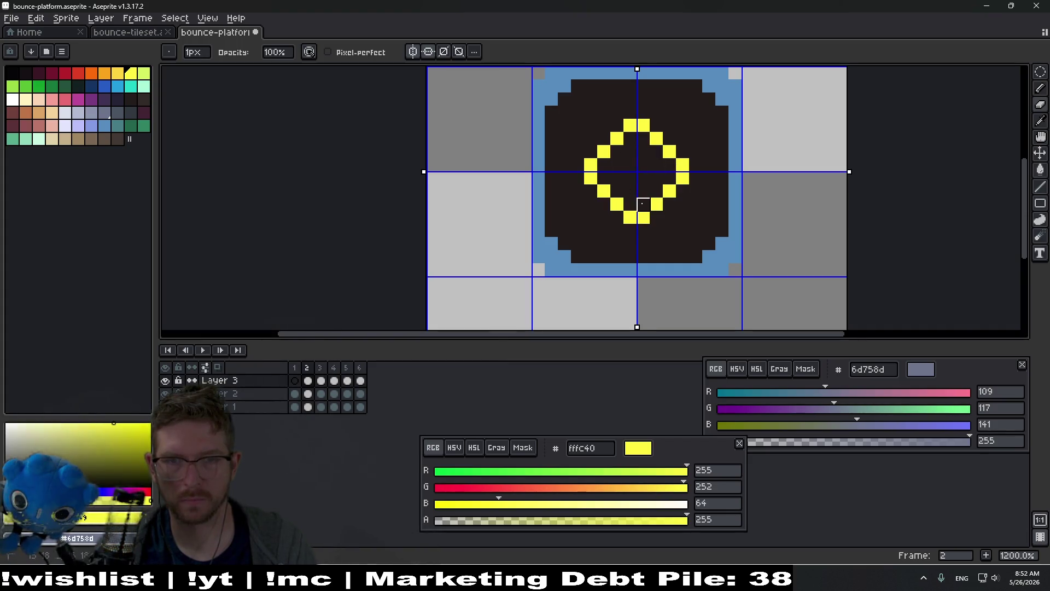
click(203, 350)
scroll(628, 204, down, 5)
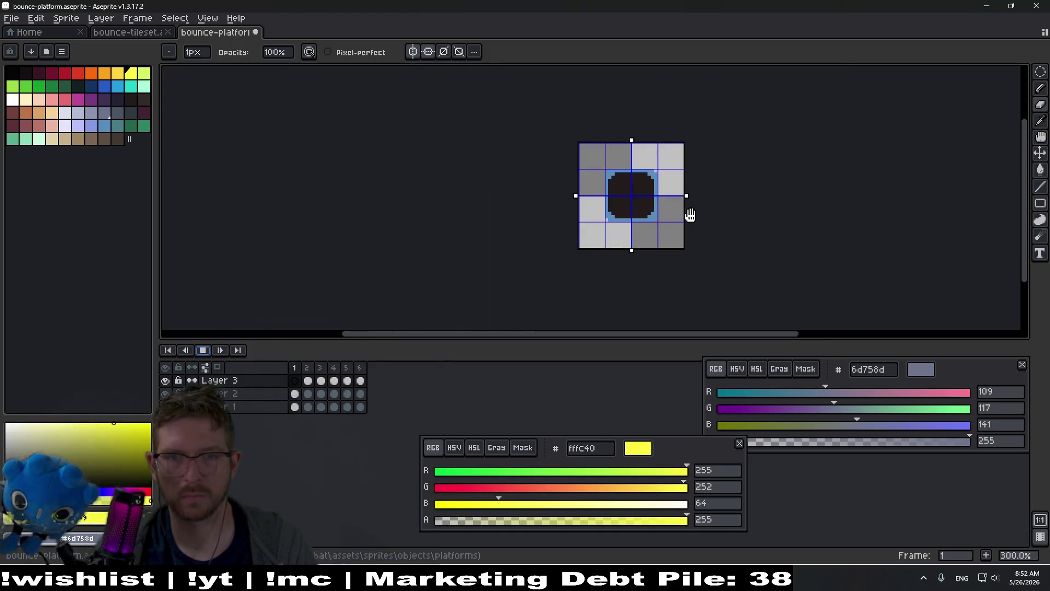
click(203, 350)
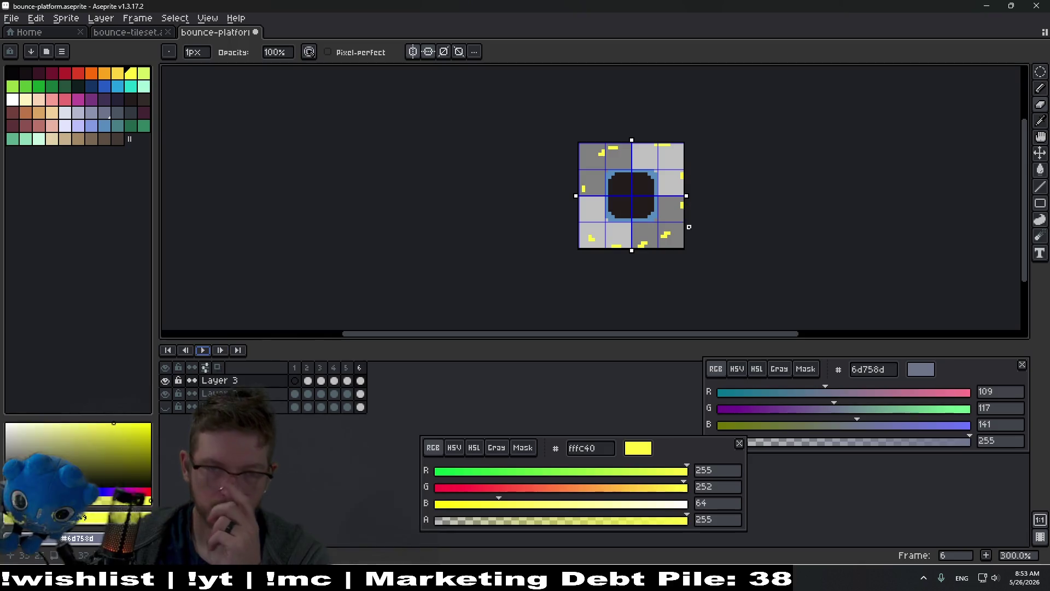
- Review the six-frame pulse animation, stop on frame 6, and save bounce-platform.aseprite
click(202, 350)
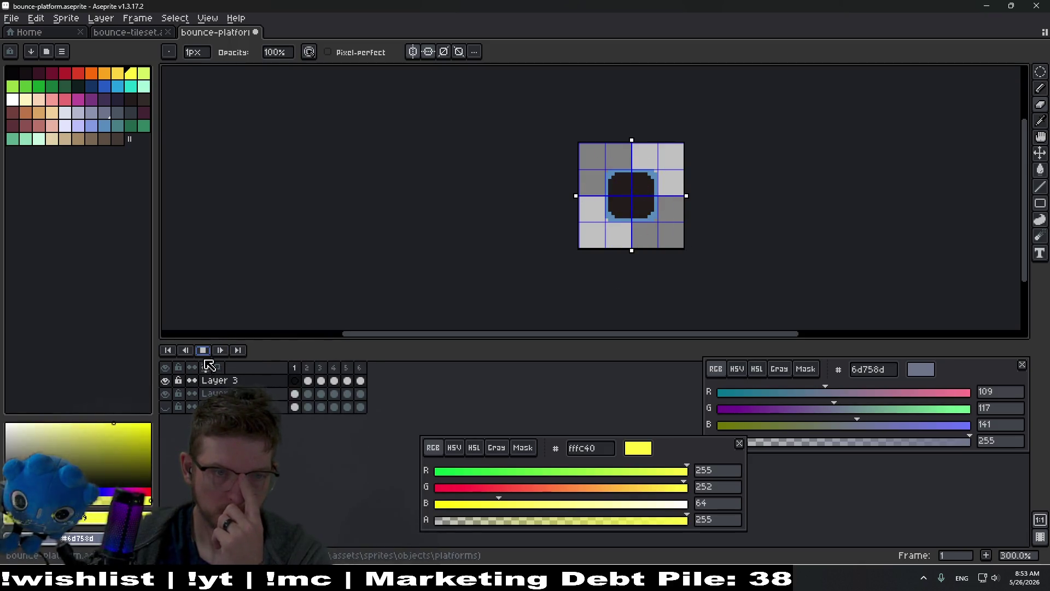
key(Return)
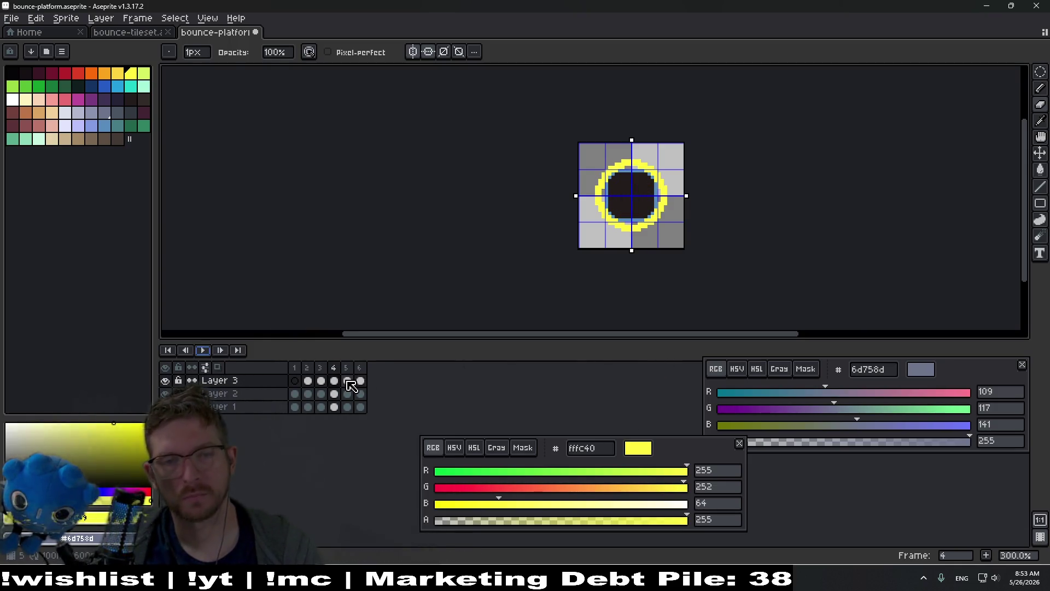
click(351, 386)
click(361, 384)
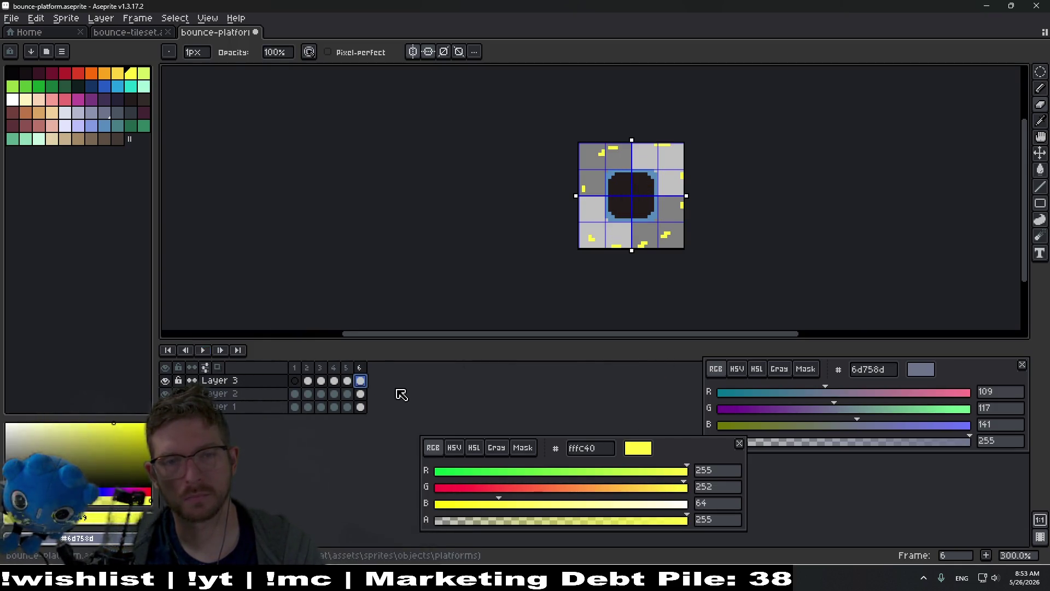
key(ctrl+s)
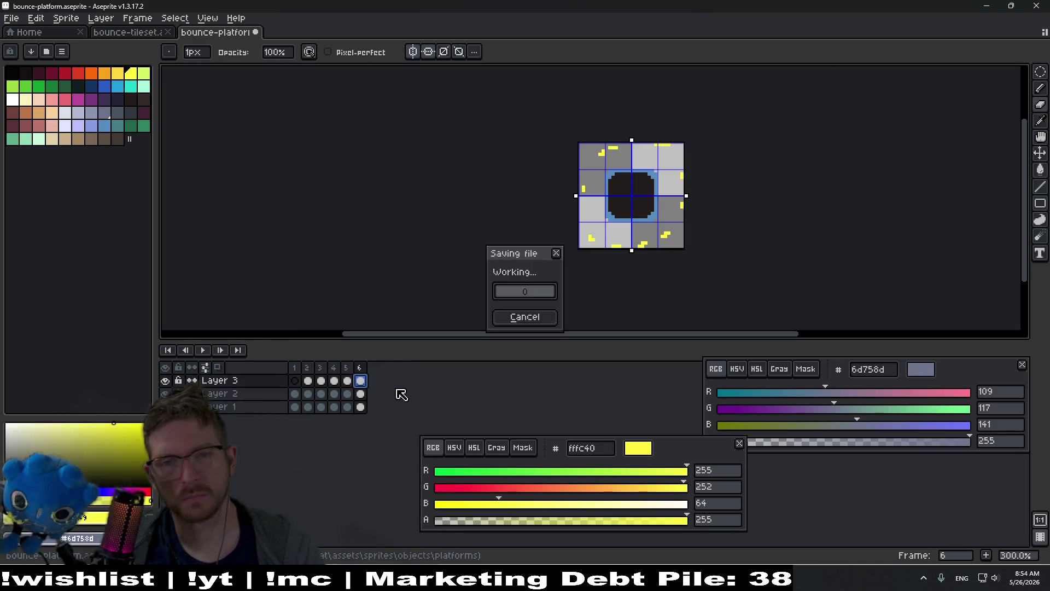